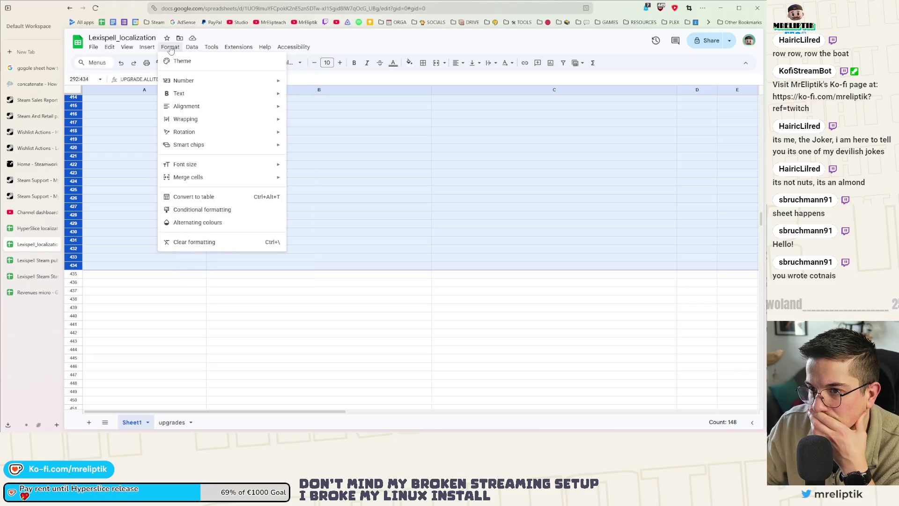
# Delete the colour scale rule on A292:Z435, leaving the four custom formula rules
pyautogui.click(204, 210)
pyautogui.scroll(15, 154, 218)
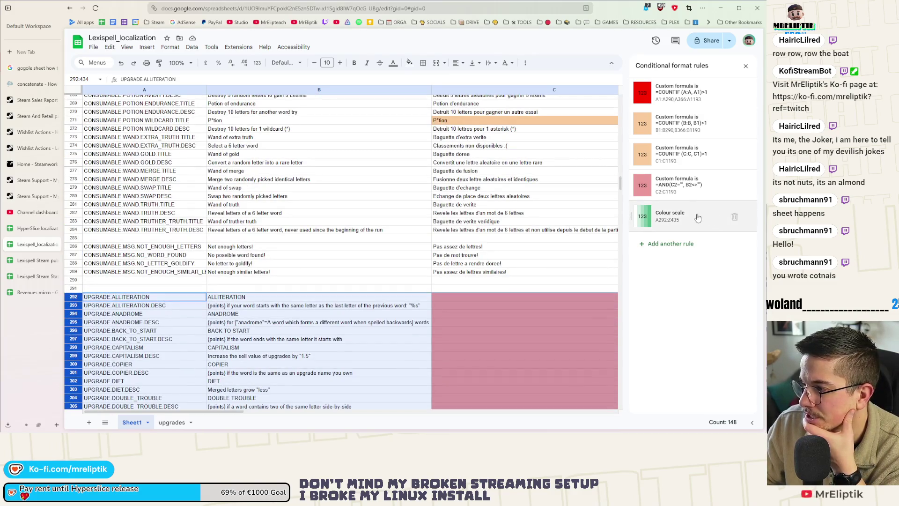
pyautogui.click(734, 217)
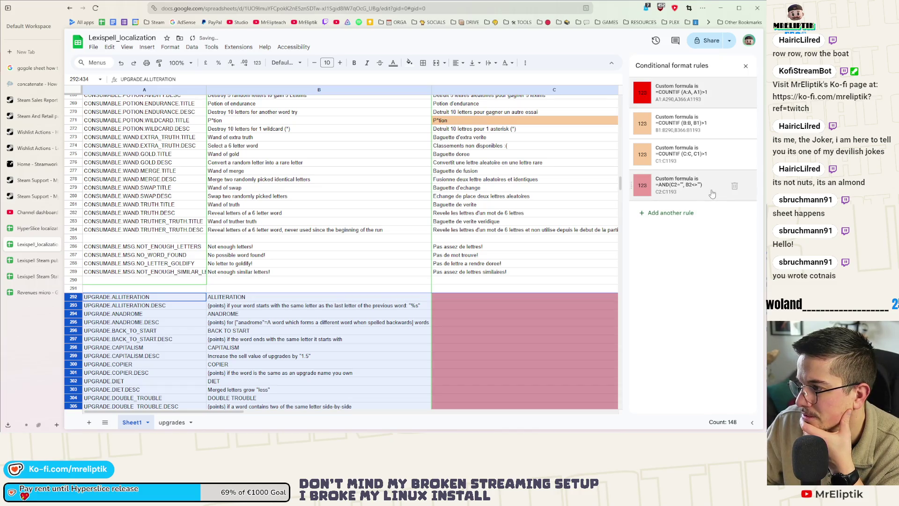
# Add another conditional formatting rule using the 'Custom formula is' condition
pyautogui.click(674, 214)
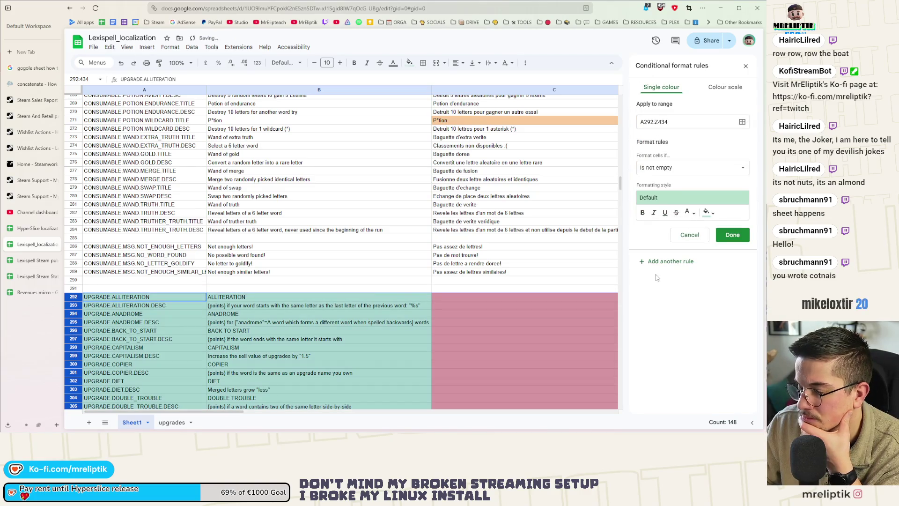
pyautogui.click(685, 170)
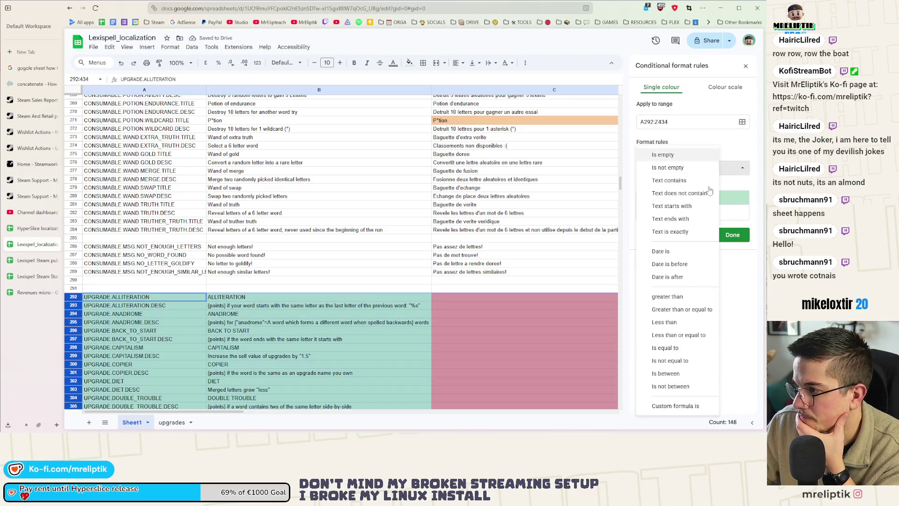
pyautogui.click(675, 406)
pyautogui.click(667, 186)
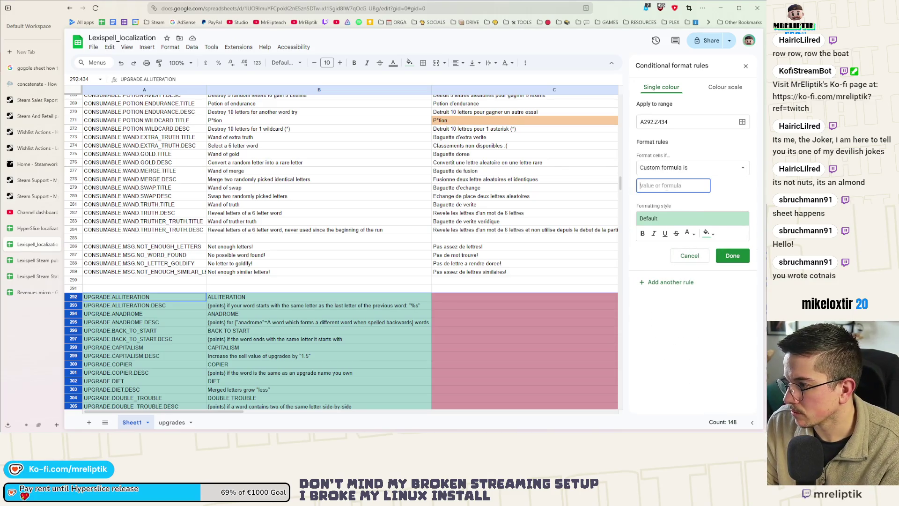
# Enter the formula =$A292=CONTAINS(".DESC") and try to save the rule
pyautogui.write('A292')
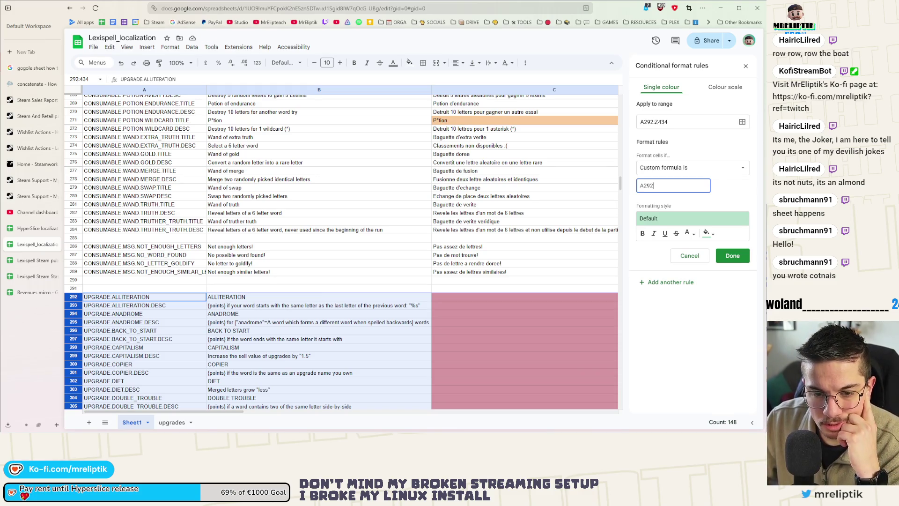
pyautogui.click(640, 186)
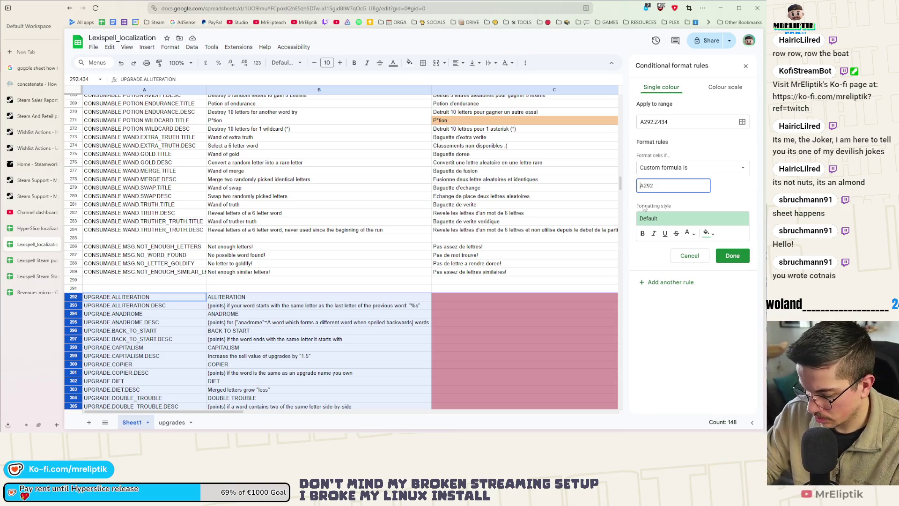
pyautogui.write('=')
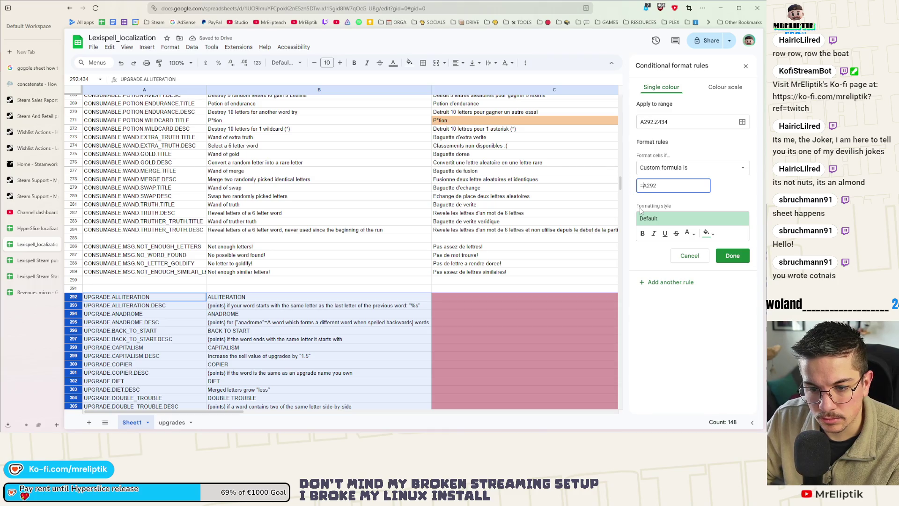
pyautogui.click(643, 186)
pyautogui.write('$')
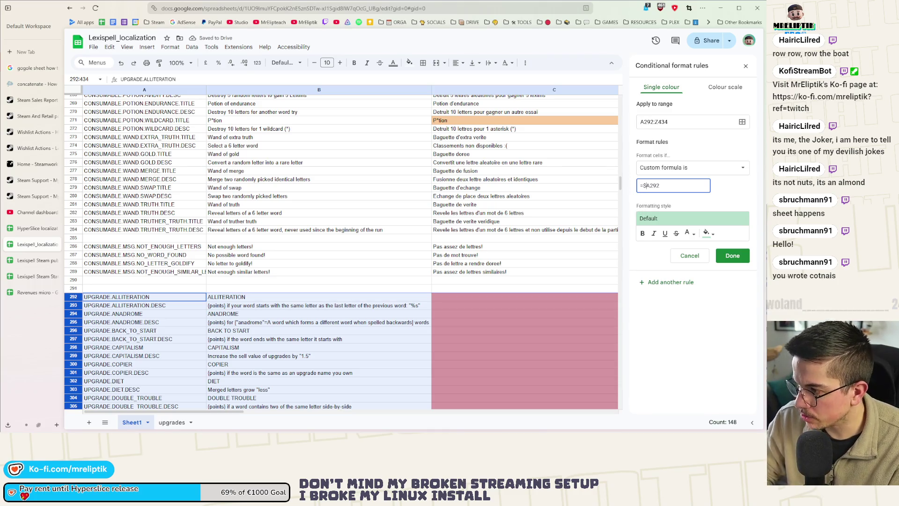
pyautogui.click(664, 184)
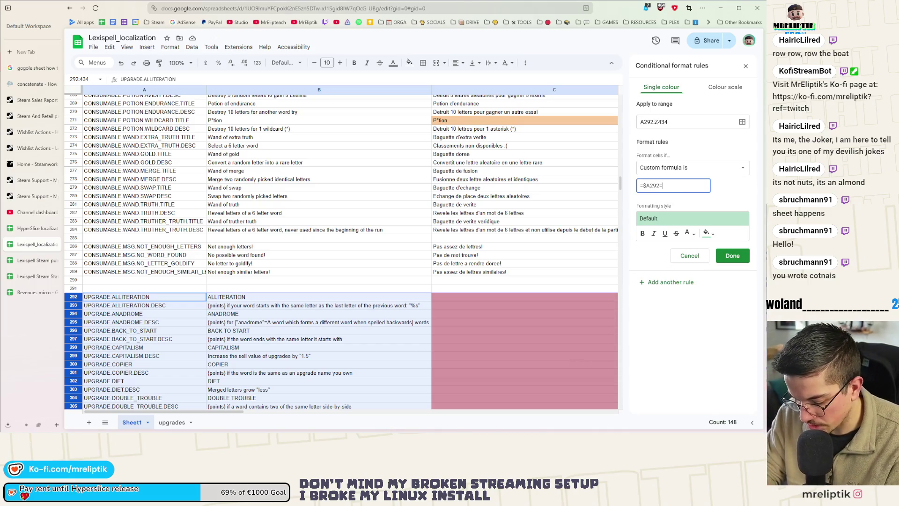
pyautogui.write('=CONTAINS(')
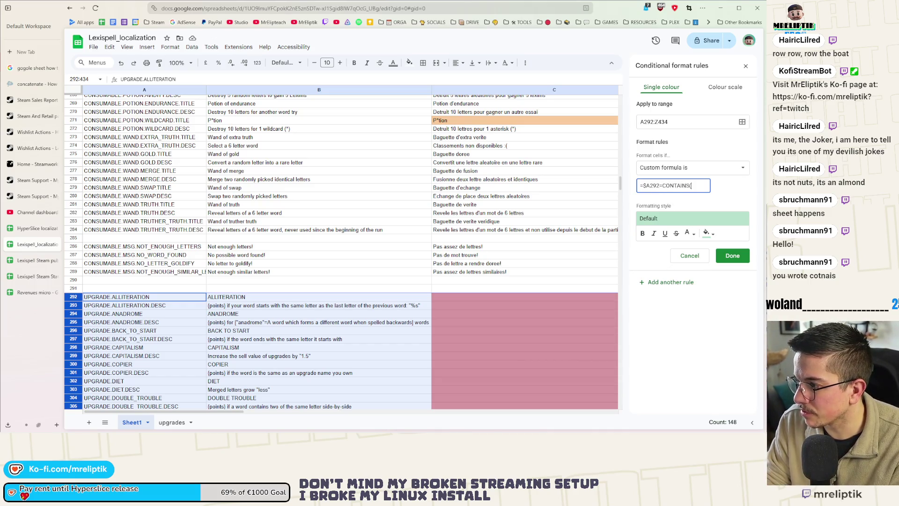
pyautogui.write('".DESC)')
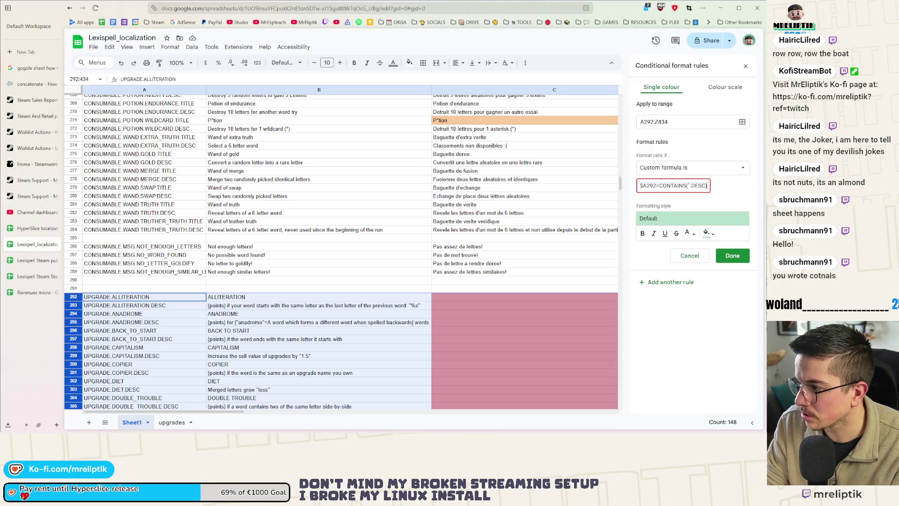
pyautogui.click(662, 196)
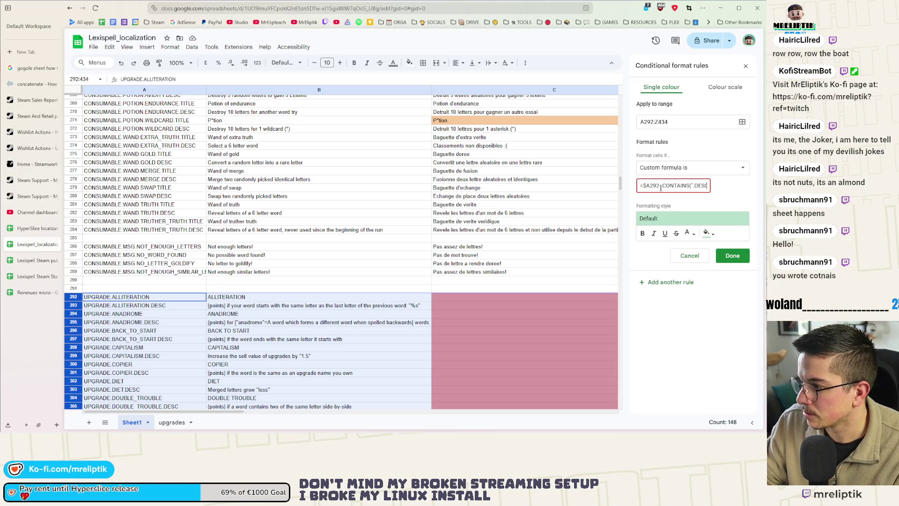
pyautogui.click(731, 256)
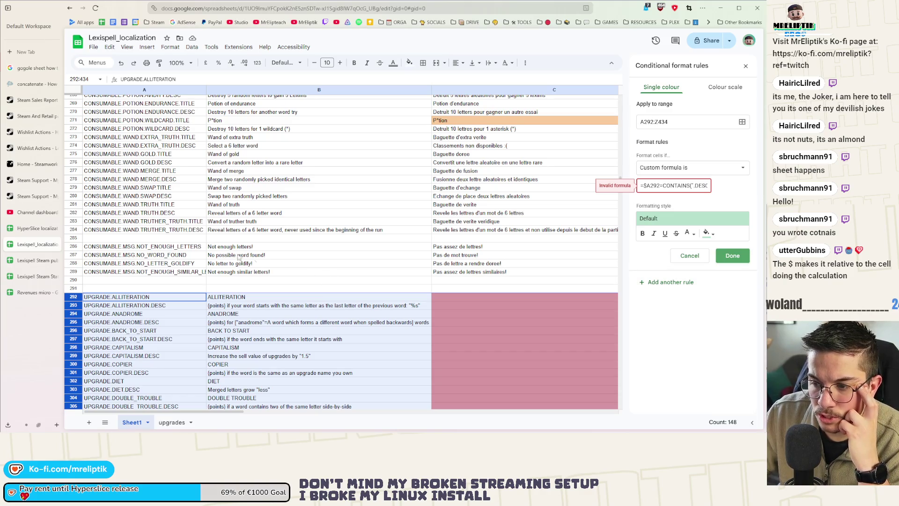
pyautogui.click(192, 248)
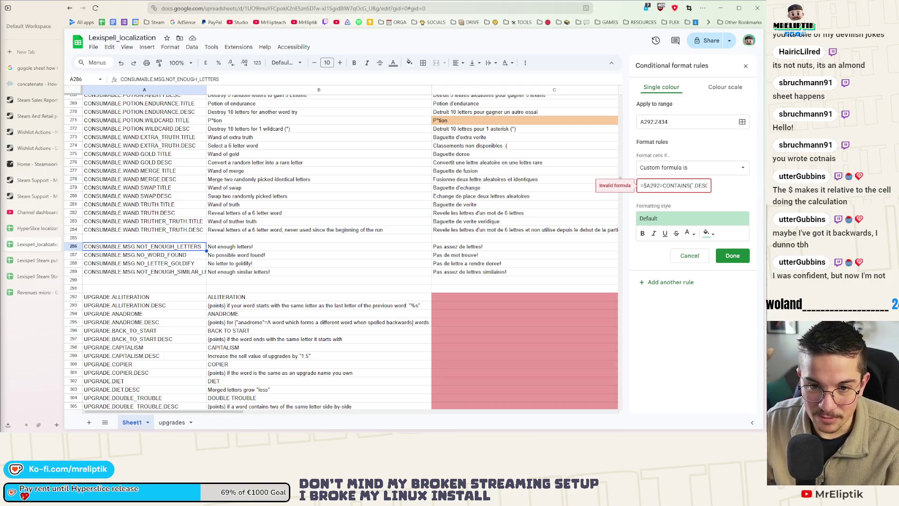
pyautogui.hotkey('ctrl', '-')
pyautogui.hotkey('ctrl', '-')
pyautogui.hotkey('ctrl', '-')
# Restore the zoom and enter 1 in D292 and 2 in D293
pyautogui.hotkey('ctrl', '+')
pyautogui.hotkey('ctrl', '+')
pyautogui.hotkey('ctrl', '+')
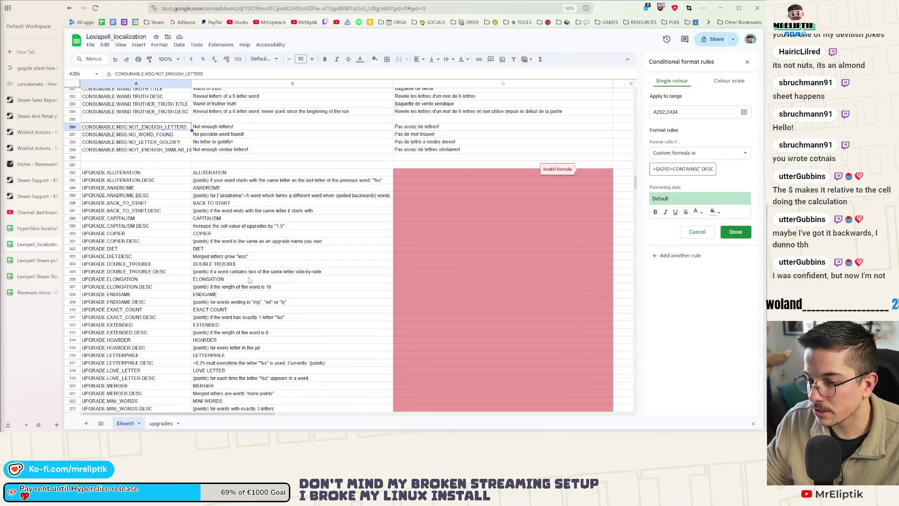
pyautogui.hscroll(5, 314, 235)
pyautogui.click(378, 181)
pyautogui.click(380, 174)
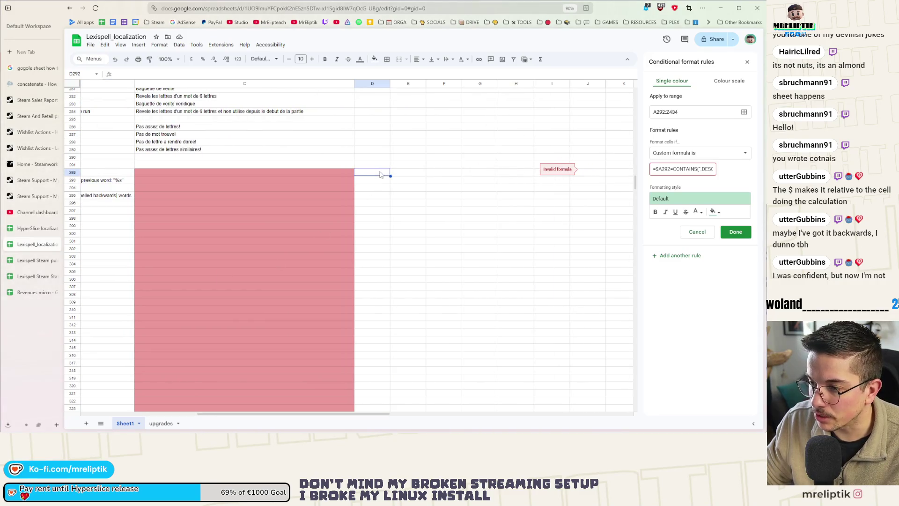
pyautogui.write('12')
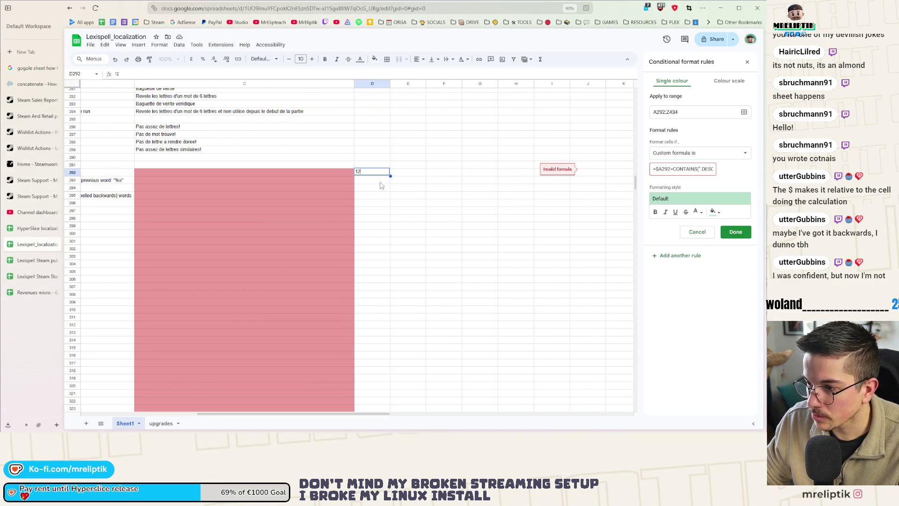
pyautogui.press('BackSpace')
pyautogui.press('Return')
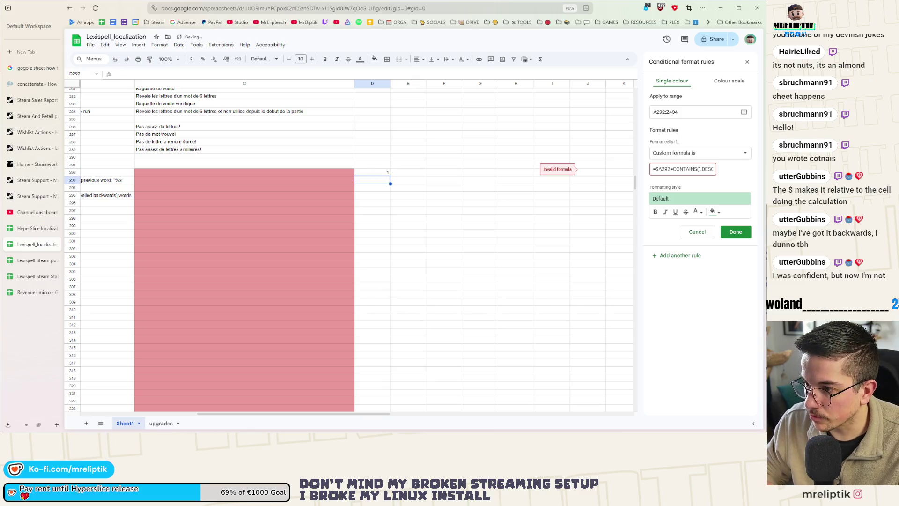
pyautogui.write('2')
# Extend the D292:D293 series down to D306 to get 1 to 15
pyautogui.moveTo(387, 175); pyautogui.dragTo(388, 185)
pyautogui.moveTo(391, 238); pyautogui.dragTo(391, 273)
pyautogui.scroll(3, 415, 210)
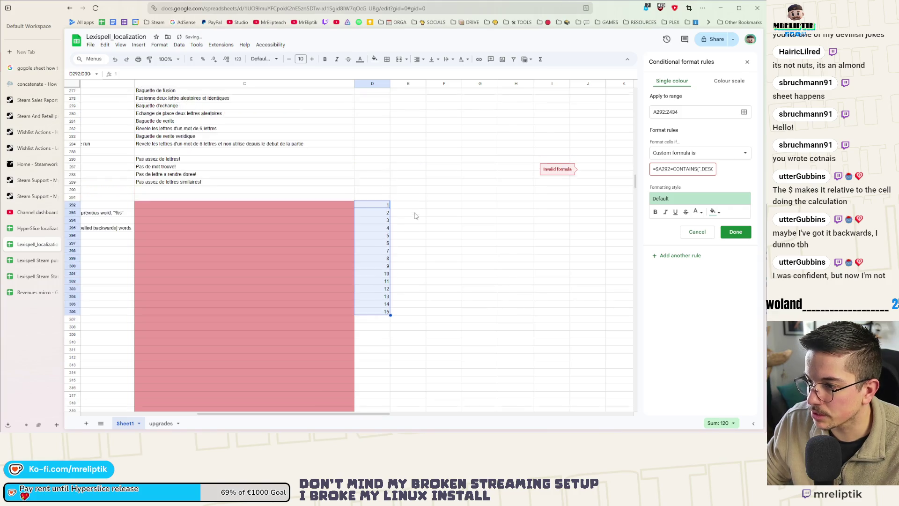
pyautogui.hotkey('ctrl', '+')
pyautogui.hotkey('ctrl', '+')
pyautogui.scroll(-2, 415, 216)
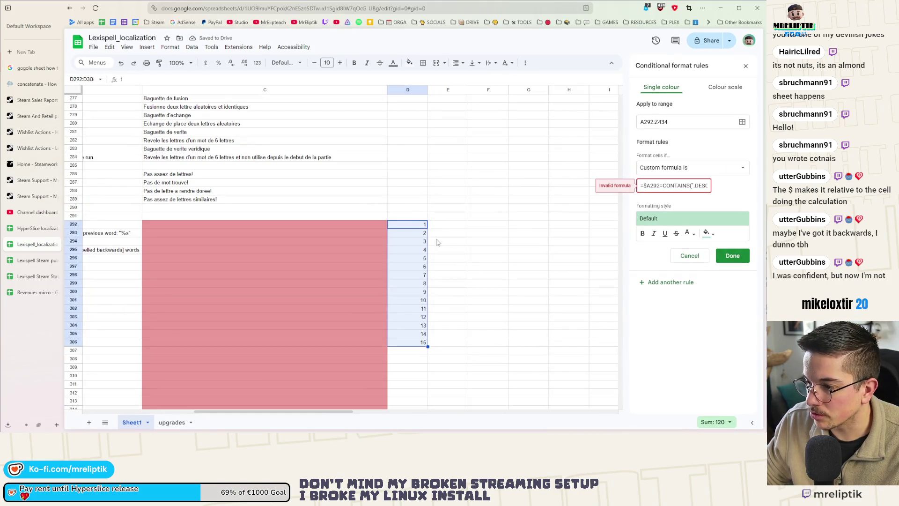
pyautogui.click(461, 235)
# Put =D292*2 in E292 and fill it down to E306, giving 2 to 30
pyautogui.click(459, 227)
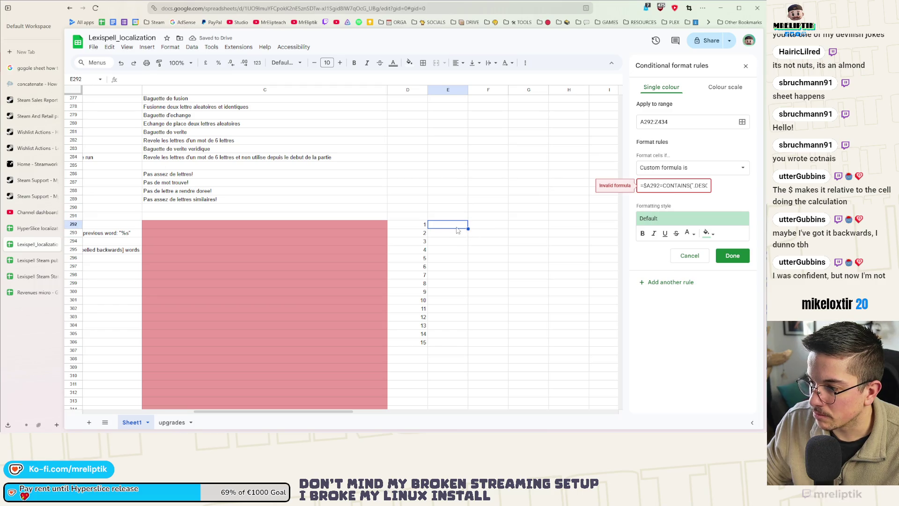
pyautogui.write('=')
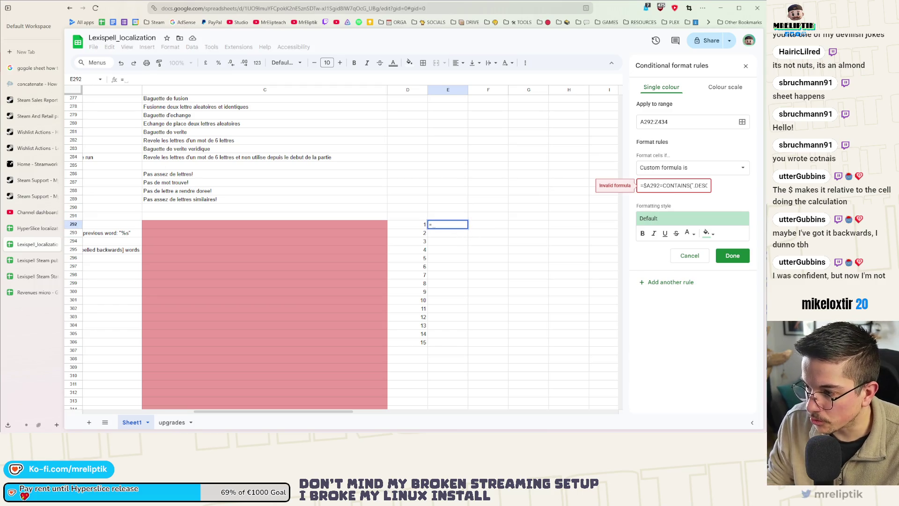
pyautogui.write('(')
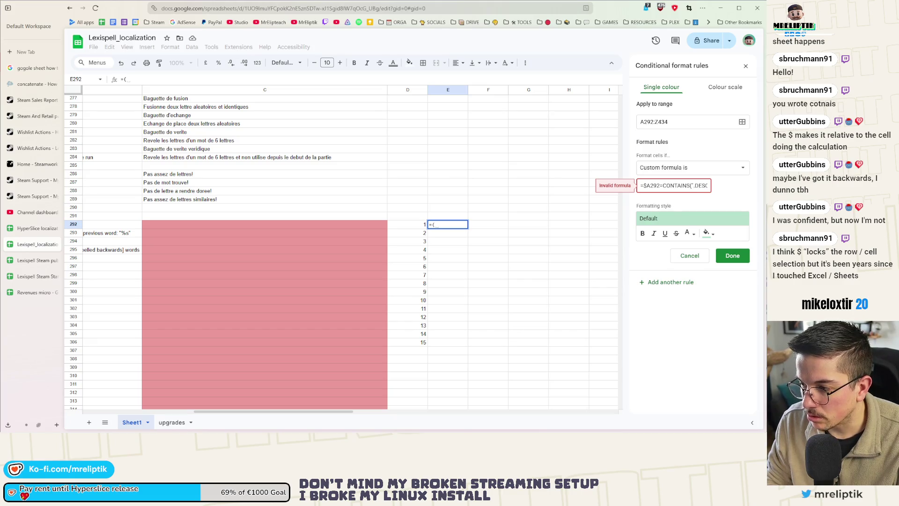
pyautogui.press('BackSpace')
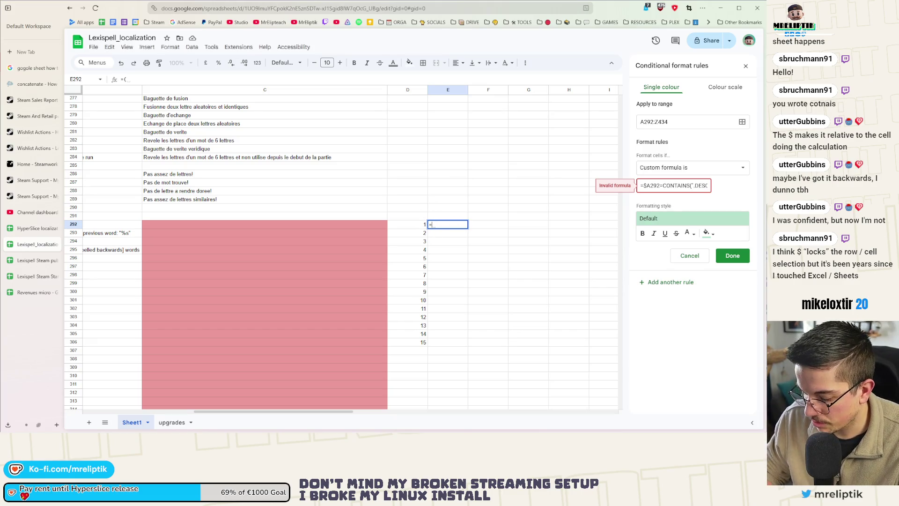
pyautogui.click(414, 226)
pyautogui.write('D292')
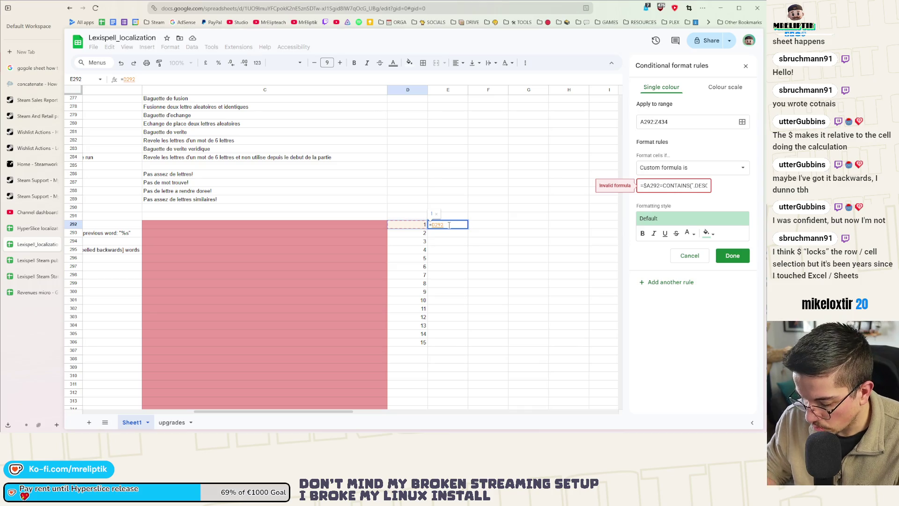
pyautogui.write('*')
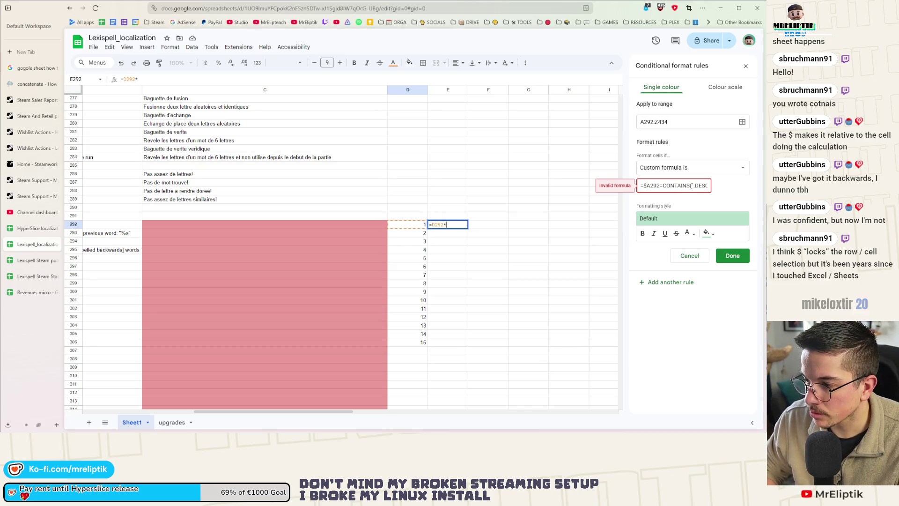
pyautogui.write('2')
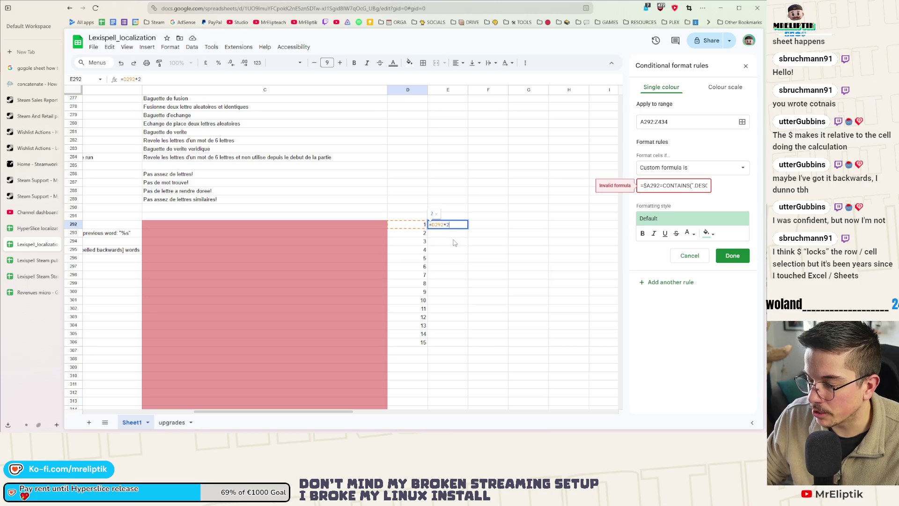
pyautogui.press('Return')
pyautogui.click(452, 226)
pyautogui.moveTo(467, 228); pyautogui.dragTo(463, 344)
pyautogui.click(450, 242)
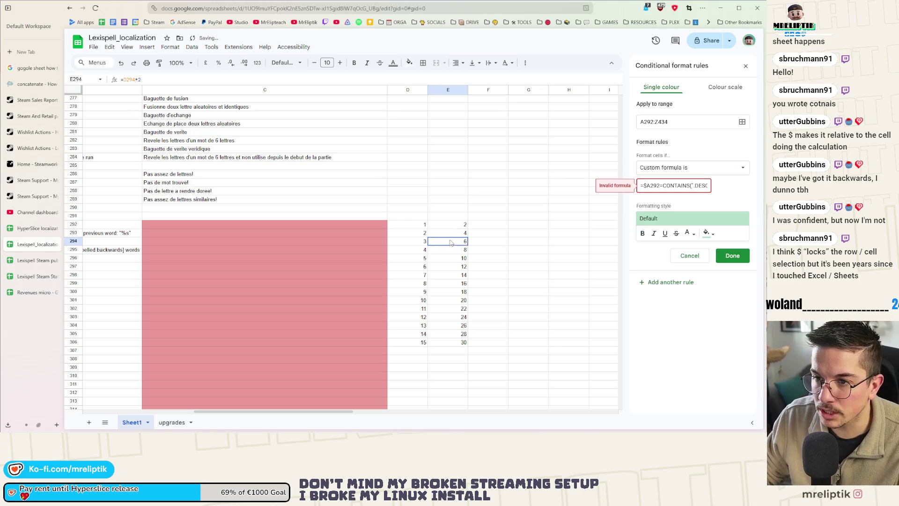
pyautogui.click(449, 226)
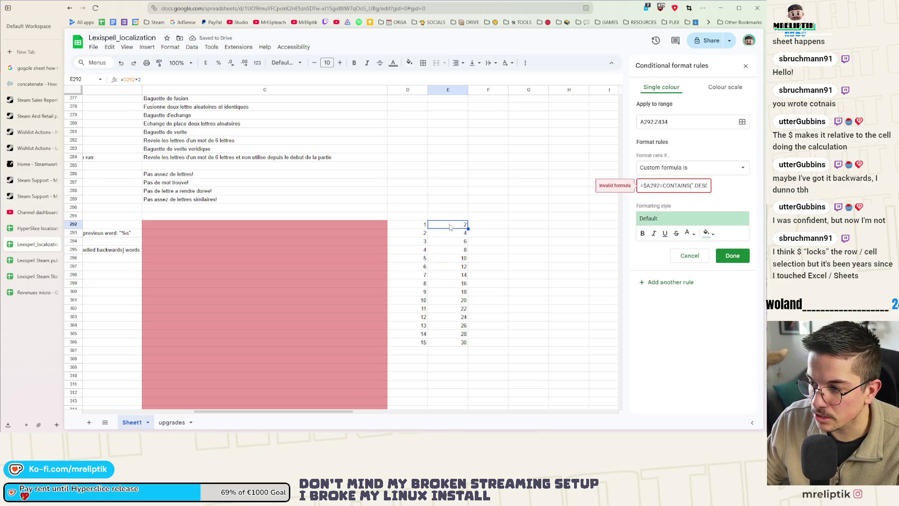
pyautogui.click(525, 219)
# Enter the label Factor in G291 and the value 1000 in G292
pyautogui.write('Factor')
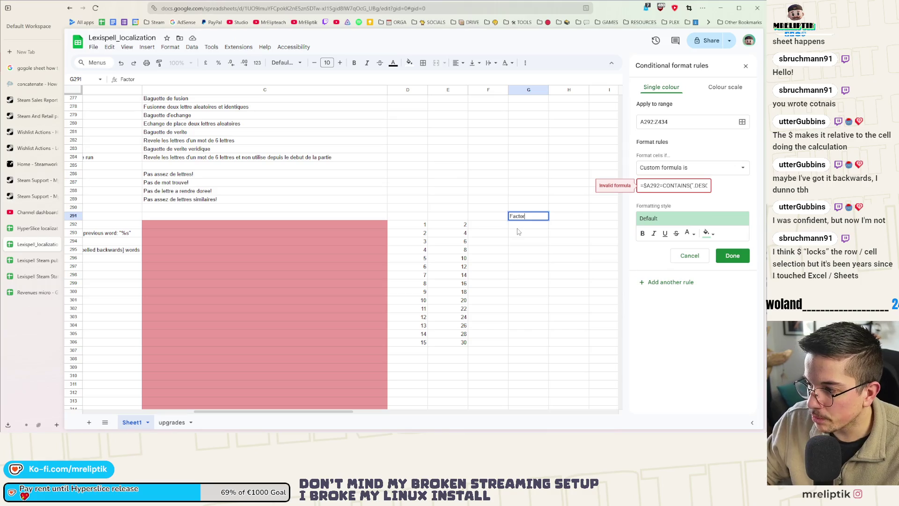
pyautogui.press('Return')
pyautogui.write('1000')
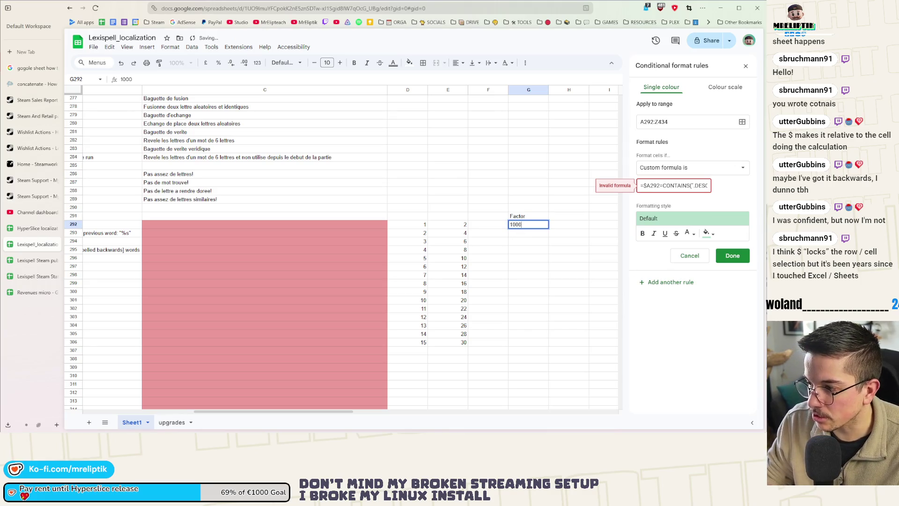
pyautogui.press('Return')
# Change E292's formula to multiply by the factor: =D292*2*G292
pyautogui.click(449, 229)
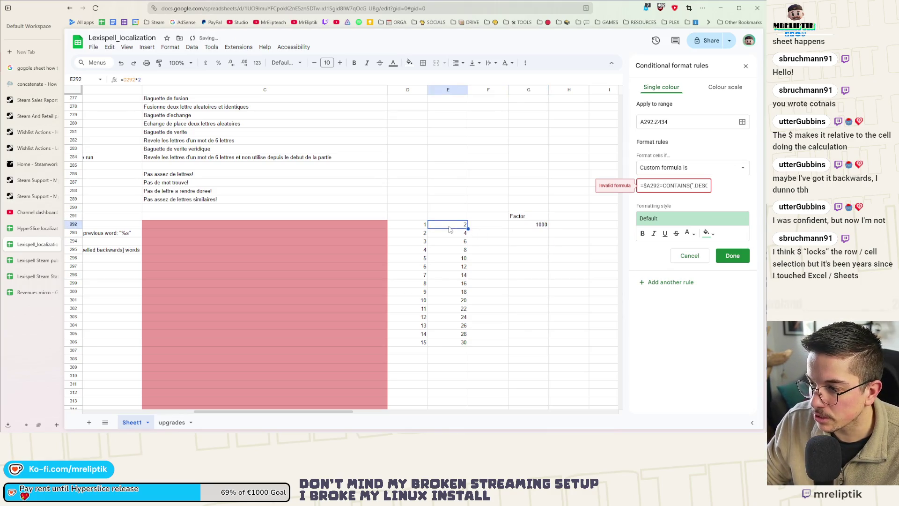
pyautogui.click(160, 78)
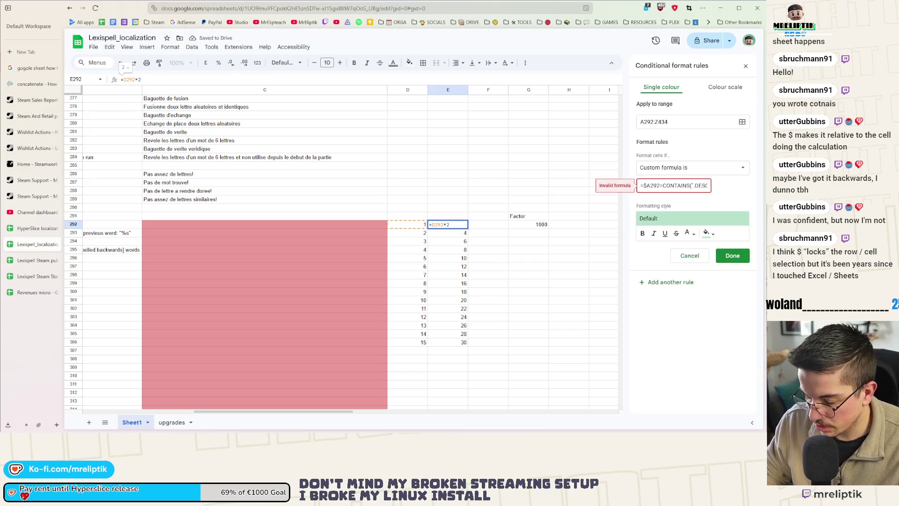
pyautogui.write('*')
pyautogui.click(529, 224)
pyautogui.click(490, 250)
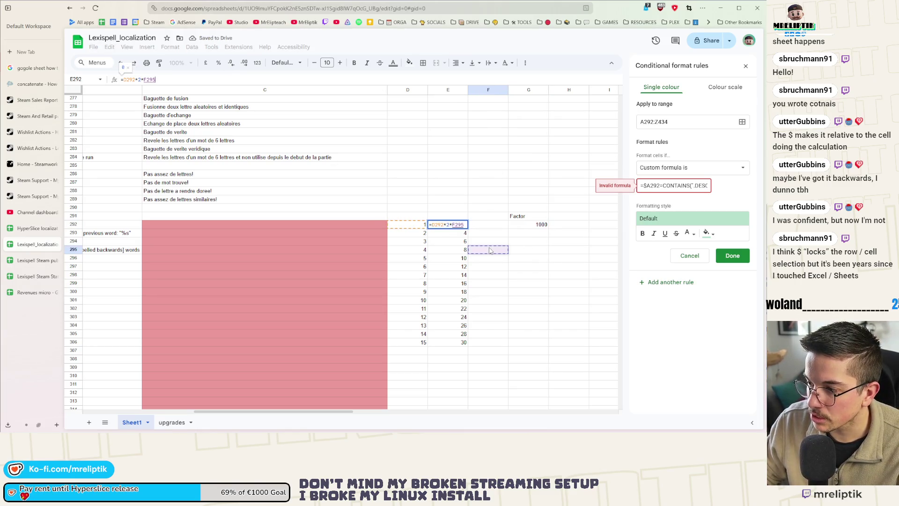
pyautogui.click(529, 224)
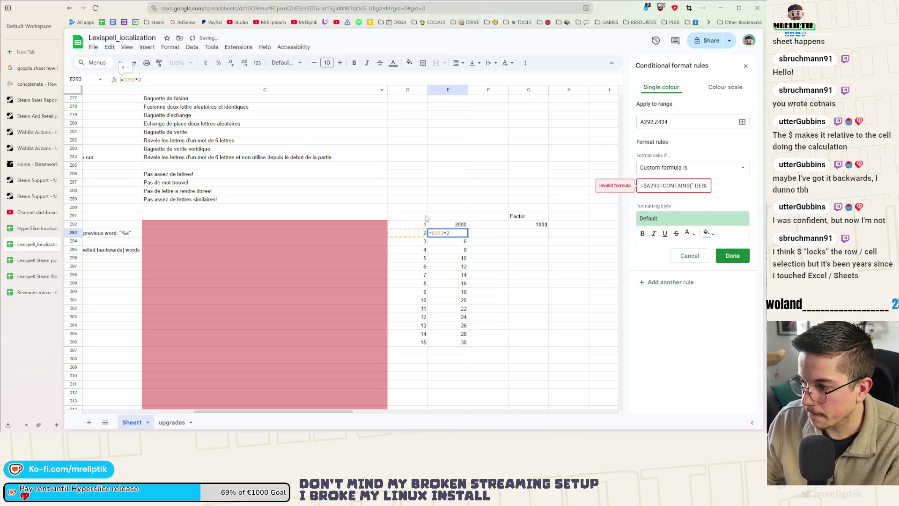
pyautogui.press('Return')
# Fill the factor formula down to E306 and check the copied rows
pyautogui.click(482, 242)
pyautogui.click(461, 224)
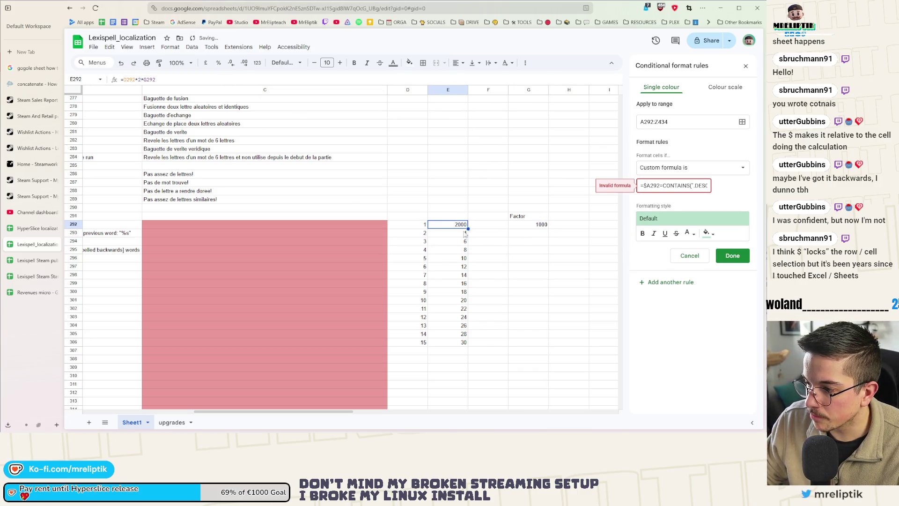
pyautogui.moveTo(467, 228); pyautogui.dragTo(467, 346)
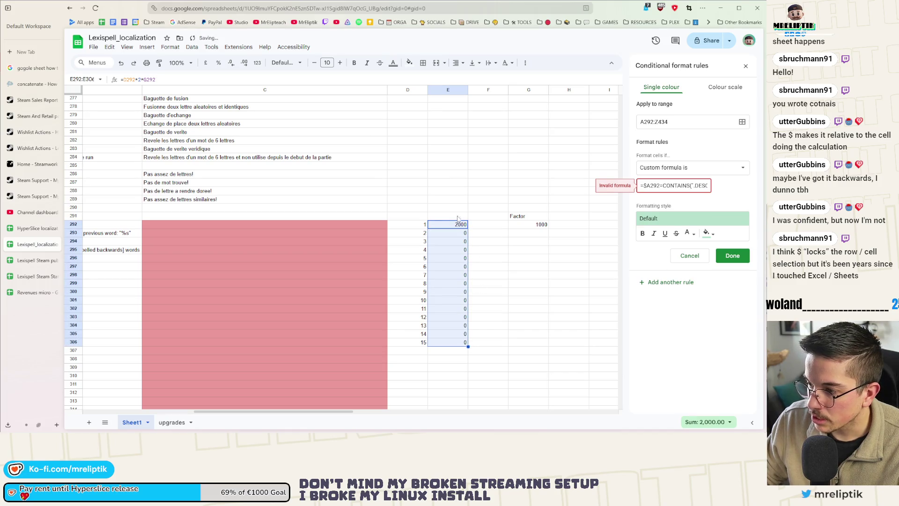
pyautogui.click(453, 233)
pyautogui.click(455, 250)
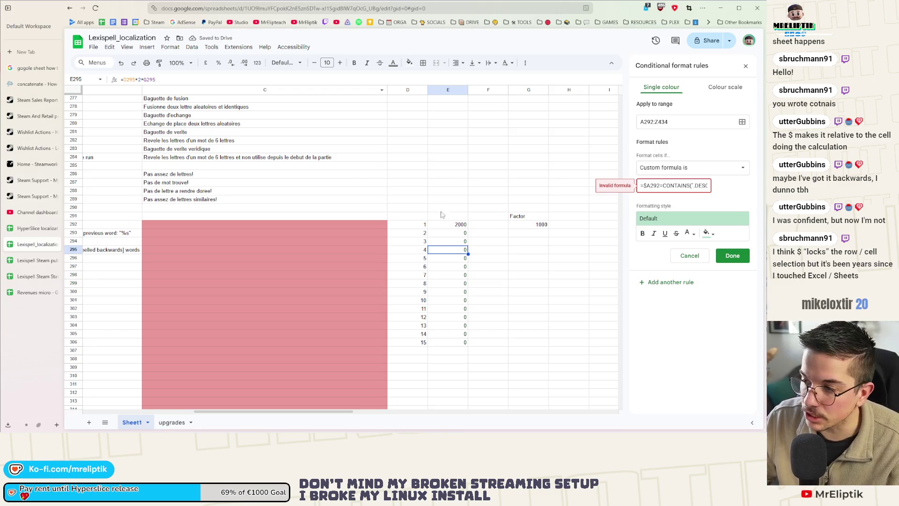
pyautogui.click(461, 258)
pyautogui.click(461, 266)
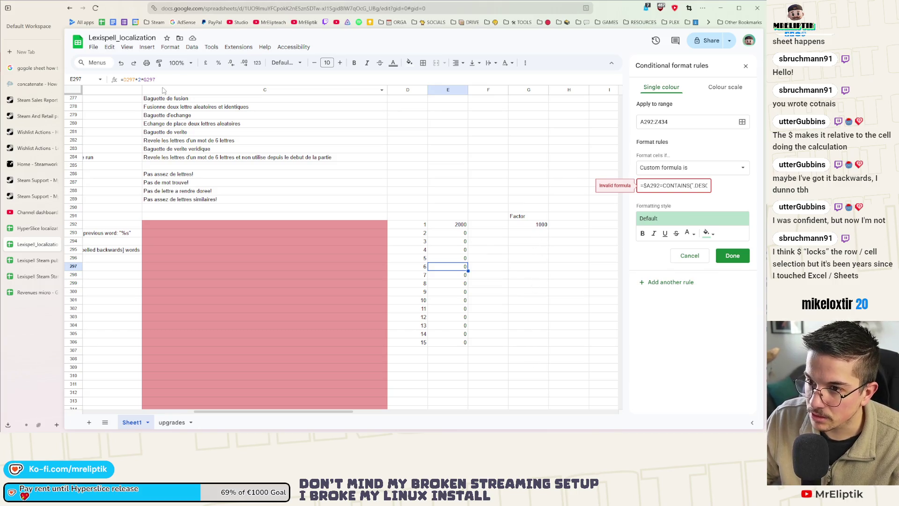
pyautogui.click(450, 225)
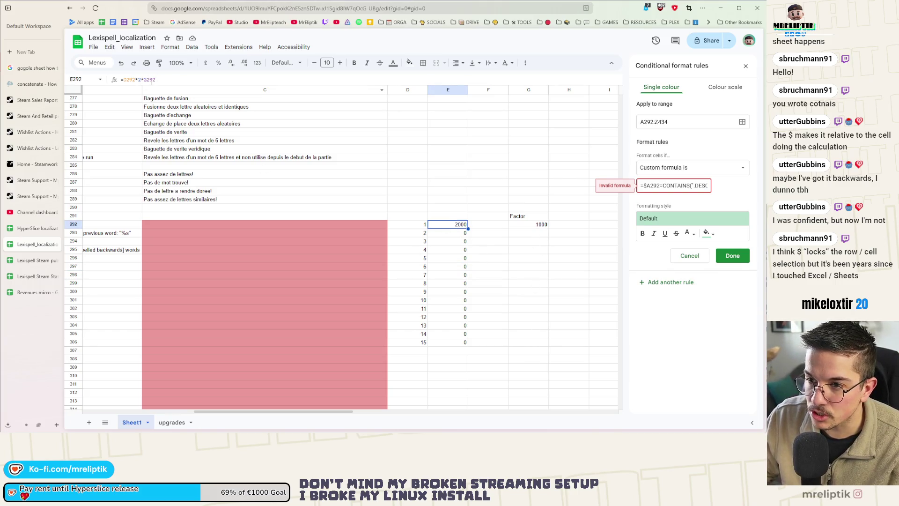
# Lock the factor reference in E292 so it reads =D292*2*$G$292
pyautogui.click(144, 80)
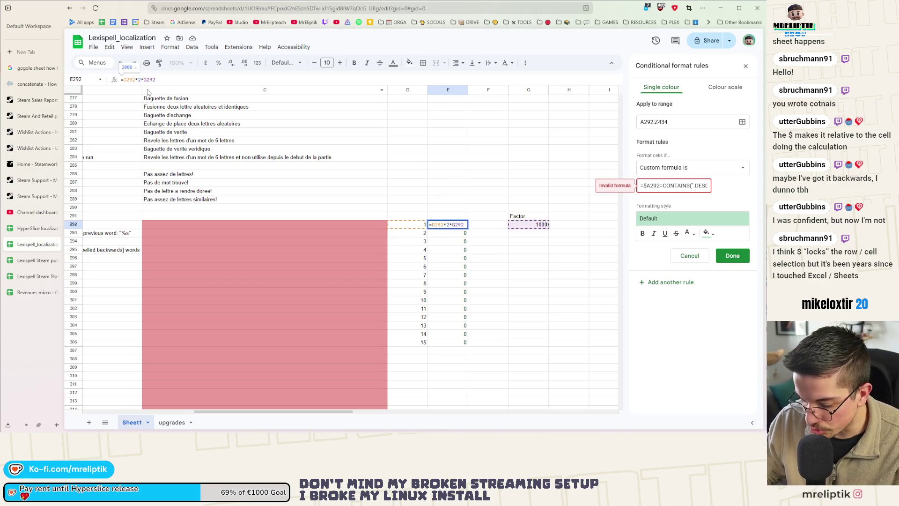
pyautogui.write('$')
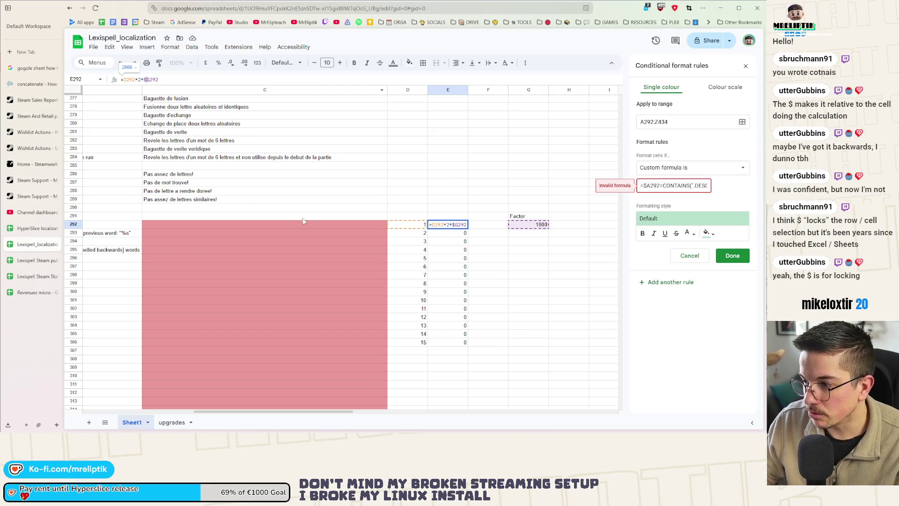
pyautogui.press('Return')
pyautogui.doubleClick(461, 228)
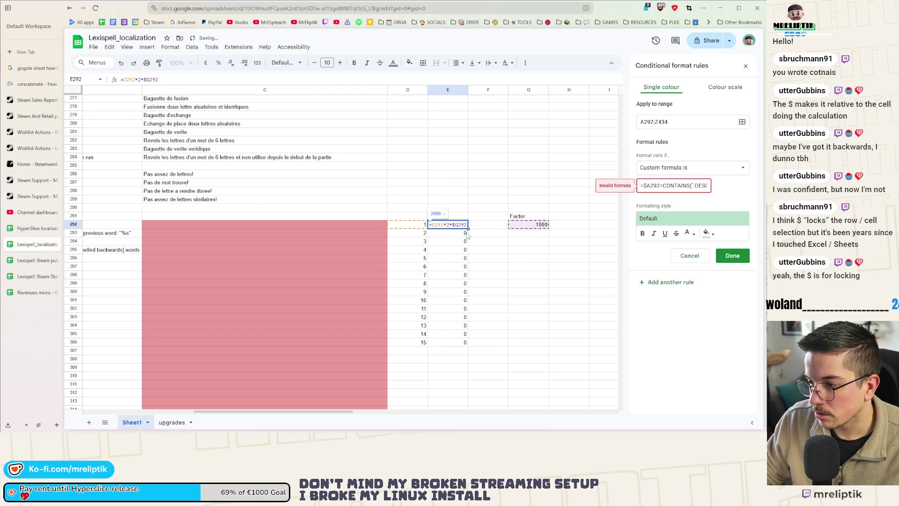
pyautogui.moveTo(468, 228); pyautogui.dragTo(468, 344)
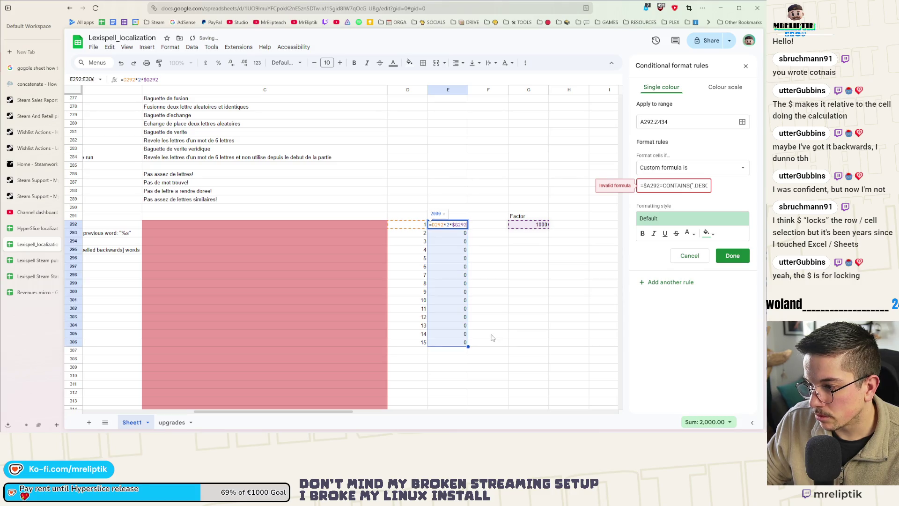
pyautogui.press('Escape')
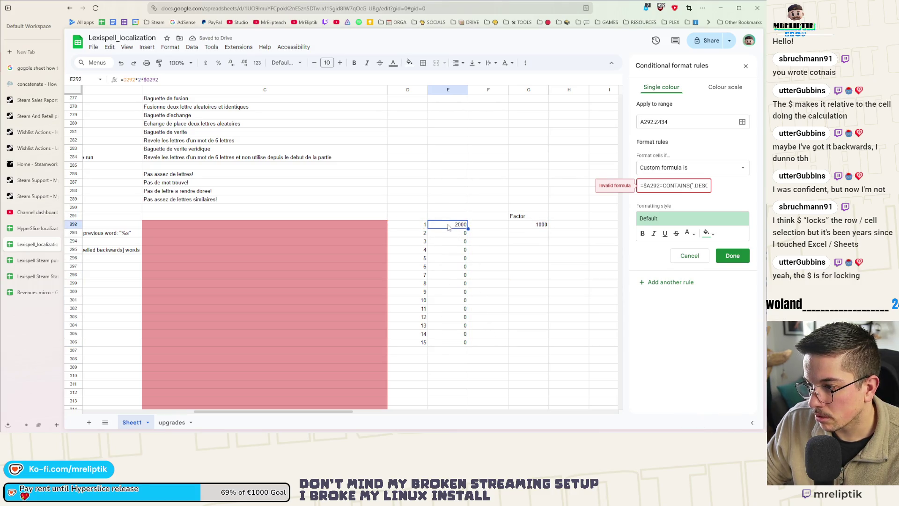
pyautogui.click(149, 80)
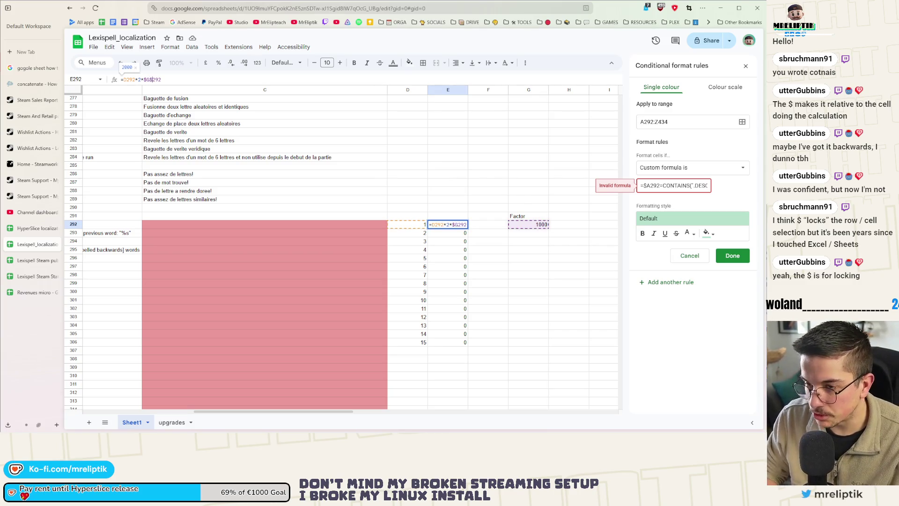
pyautogui.press('Return')
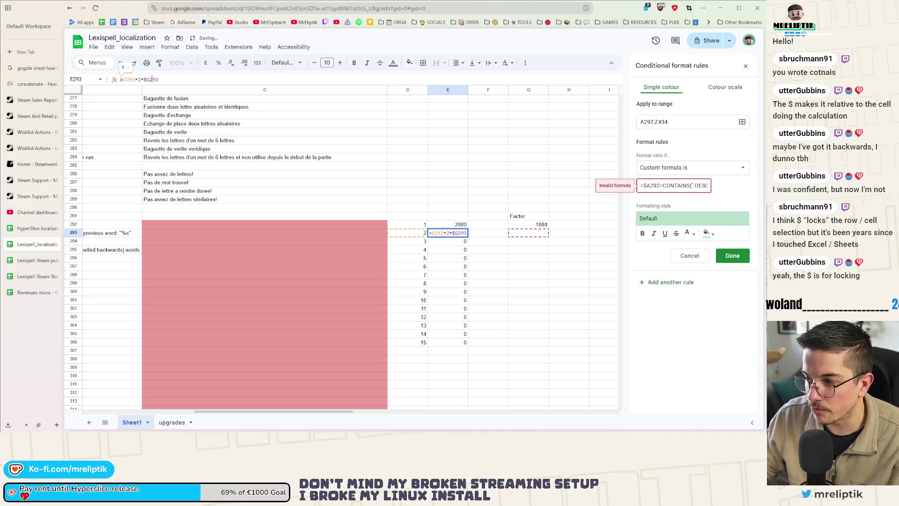
# Copy the anchored formula down to E306 and verify results 2000 to 30000
pyautogui.click(459, 225)
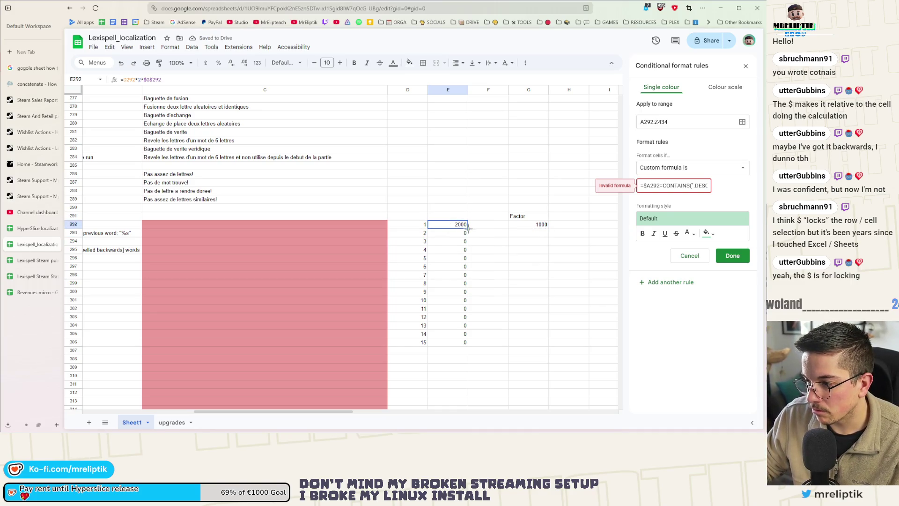
pyautogui.moveTo(468, 228); pyautogui.dragTo(467, 343)
pyautogui.click(492, 291)
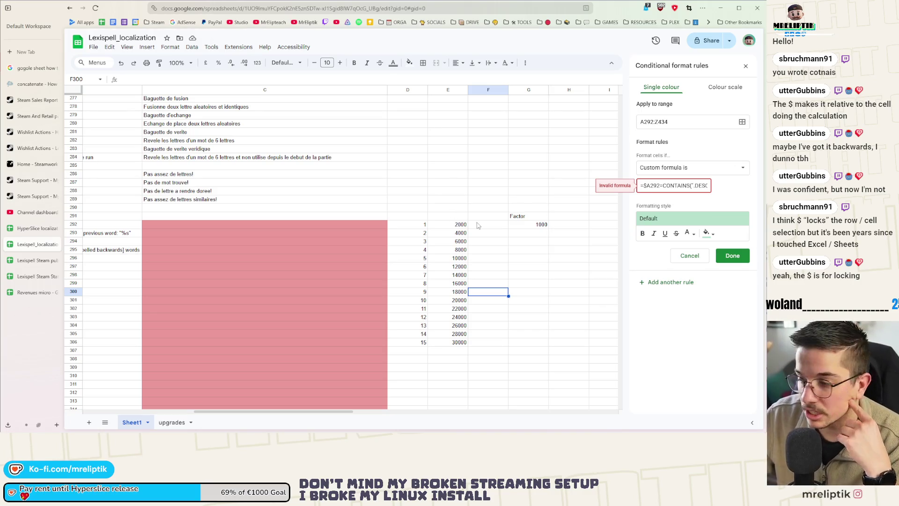
pyautogui.moveTo(457, 274); pyautogui.dragTo(456, 283)
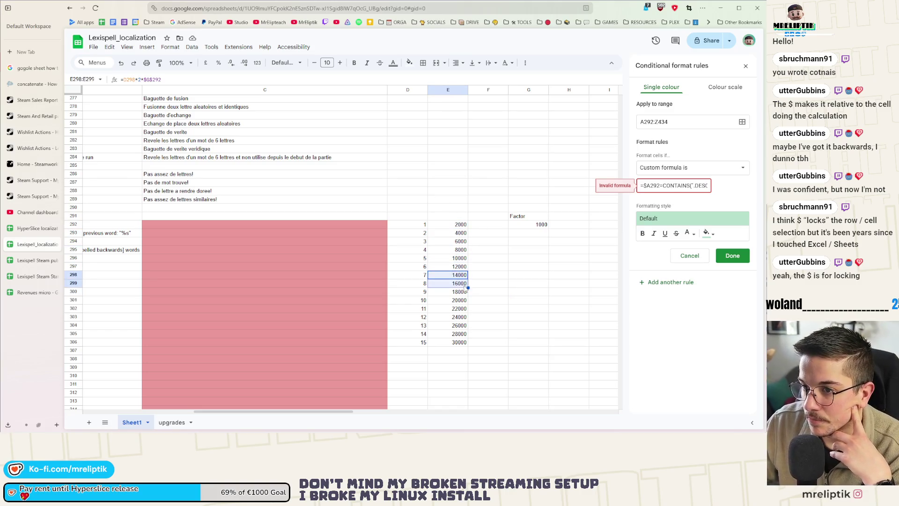
pyautogui.click(463, 342)
pyautogui.click(534, 220)
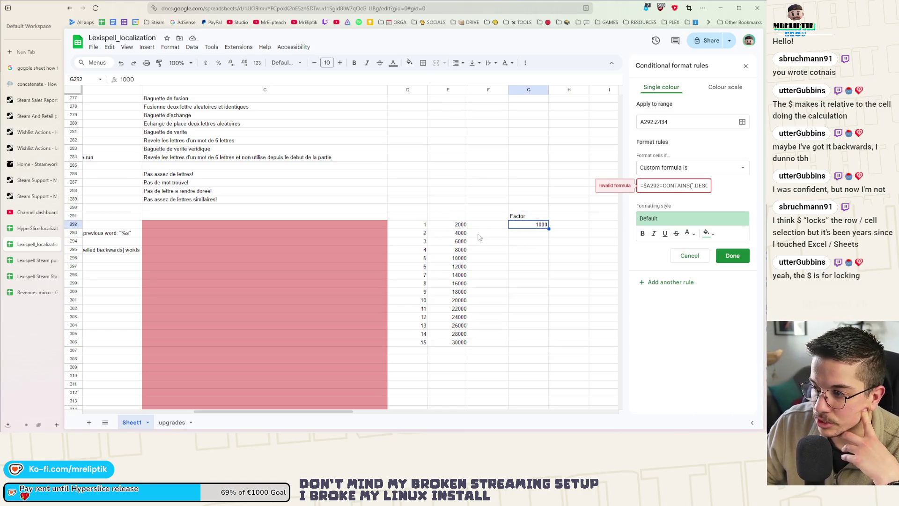
pyautogui.click(450, 226)
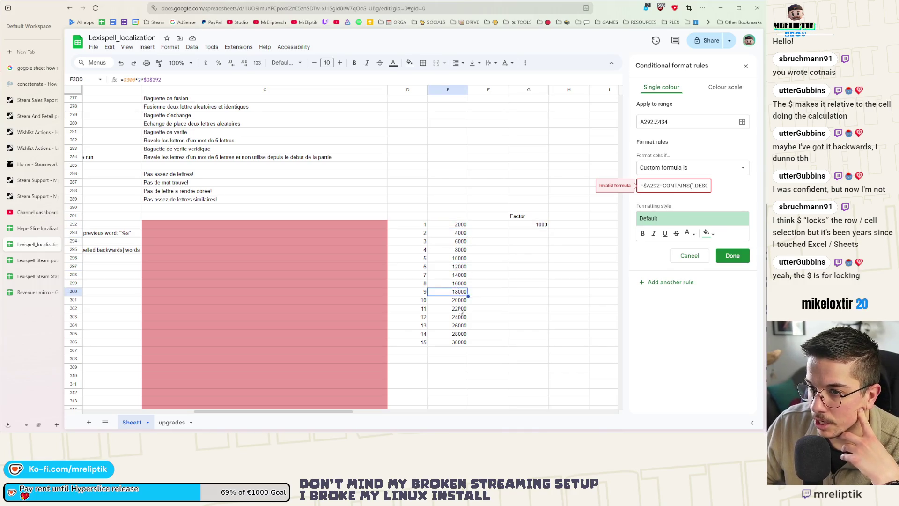
pyautogui.moveTo(457, 325); pyautogui.dragTo(456, 333)
pyautogui.click(491, 267)
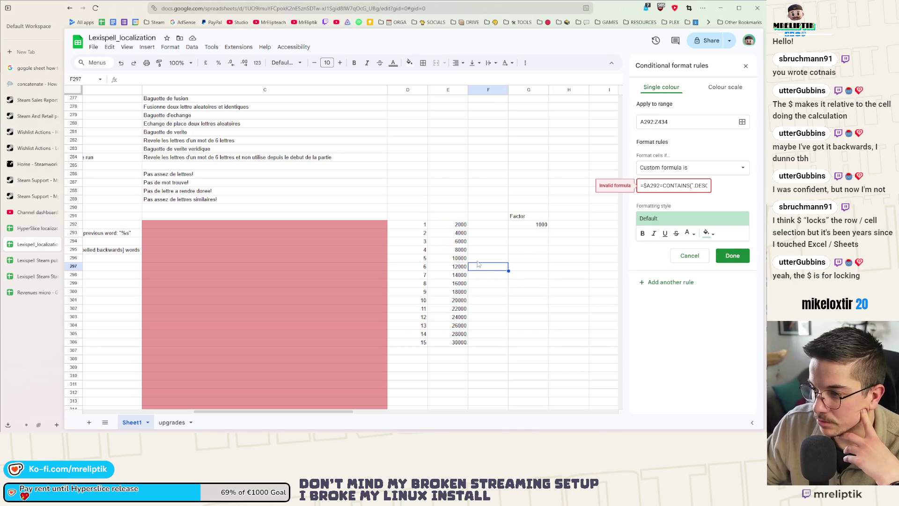
pyautogui.click(410, 215)
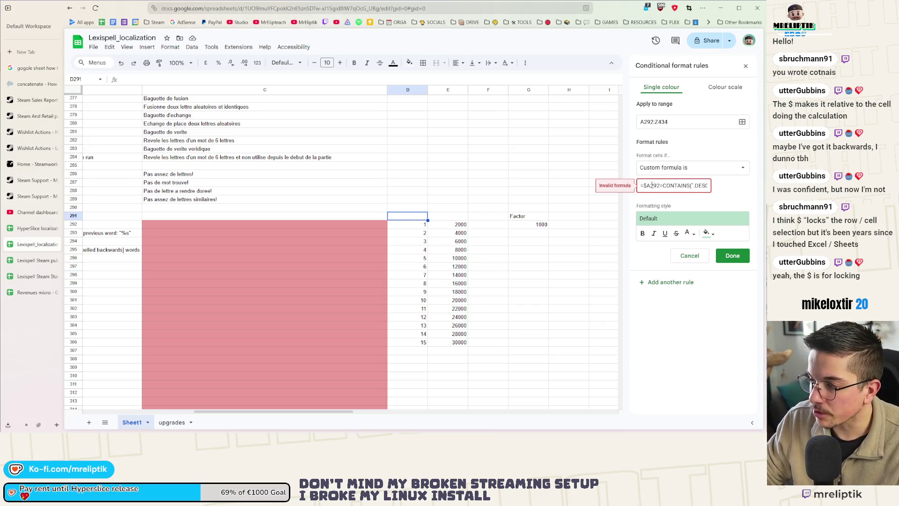
# Clear the D291:G306 test table and scroll left back to columns A and B
pyautogui.keyDown('shift'); pyautogui.click(525, 340); pyautogui.keyUp('shift')
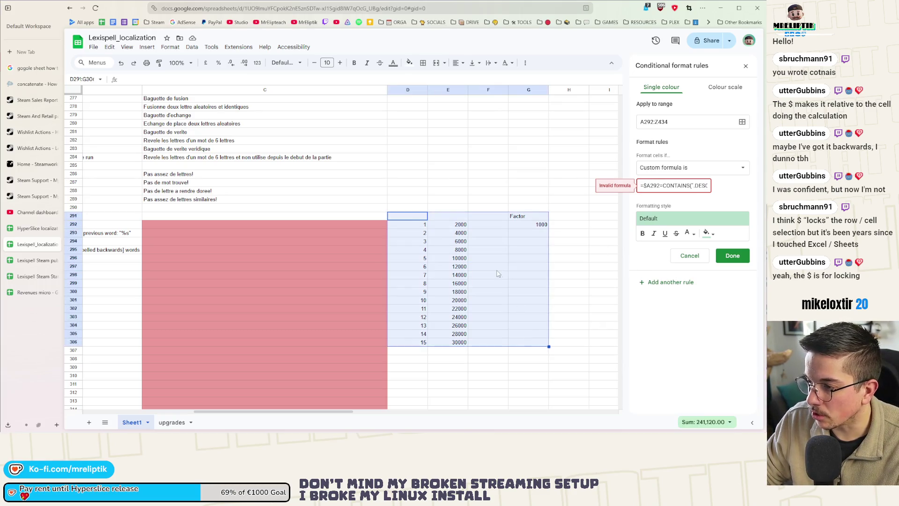
pyautogui.press('Delete')
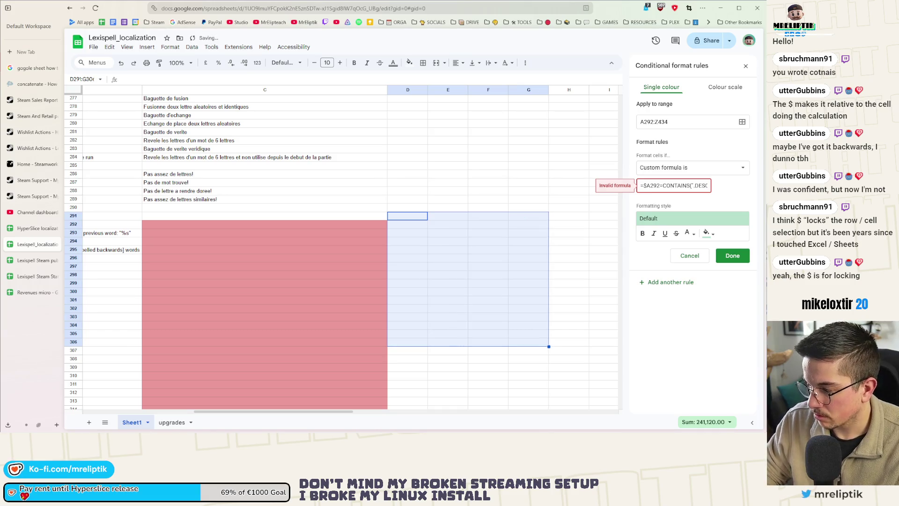
pyautogui.click(528, 325)
pyautogui.hscroll(-6, 263, 243)
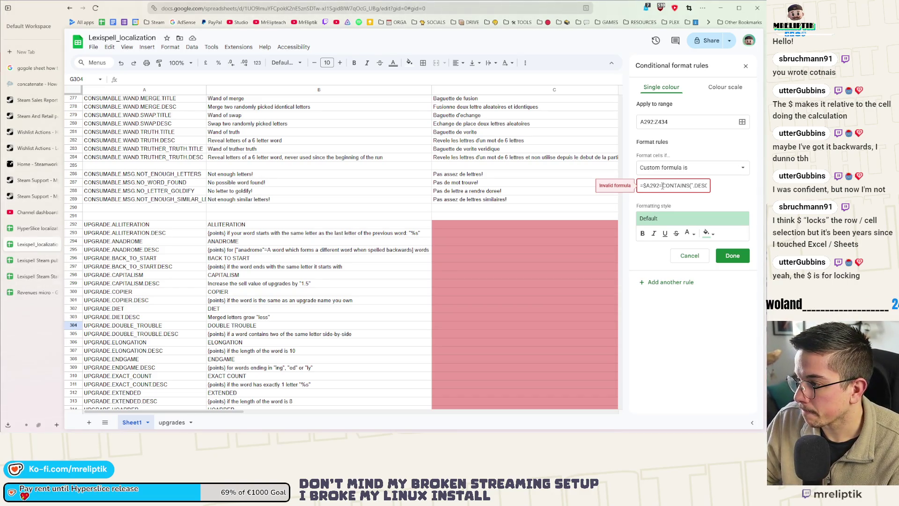
# Replace the CONTAINS expression so the rule formula starts =search(".DESC", $A292
pyautogui.moveTo(659, 185)
pyautogui.mouseDown()
pyautogui.moveTo(706, 186)
pyautogui.moveTo(628, 189)
pyautogui.moveTo(661, 189)
pyautogui.mouseUp()
pyautogui.click(690, 185)
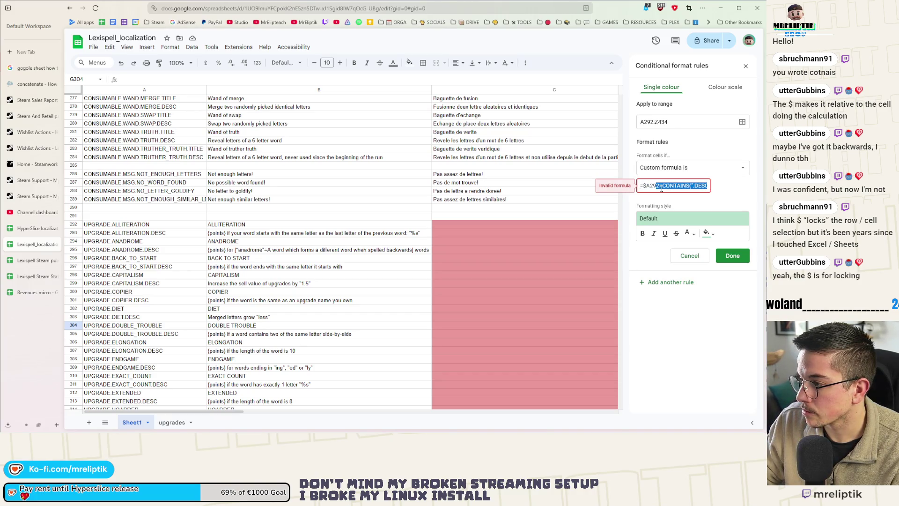
pyautogui.press('BackSpace')
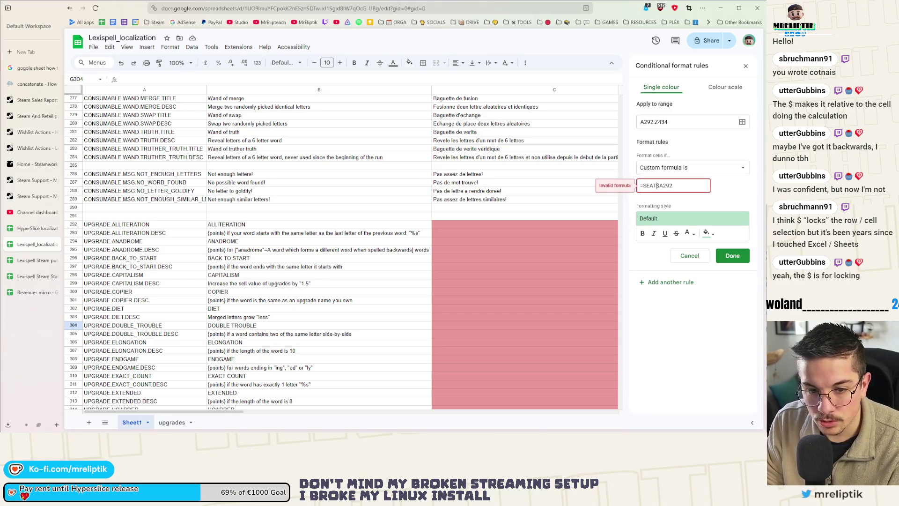
pyautogui.write('search(')
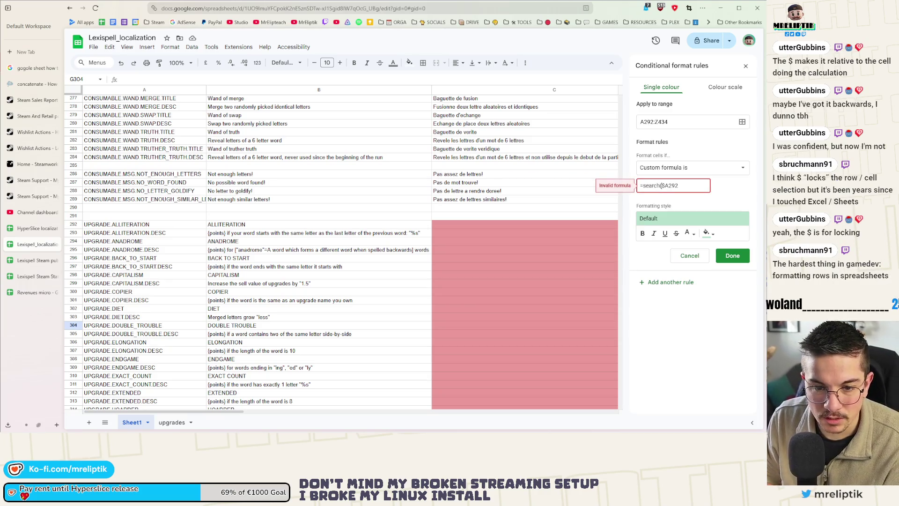
pyautogui.write('".DESC"')
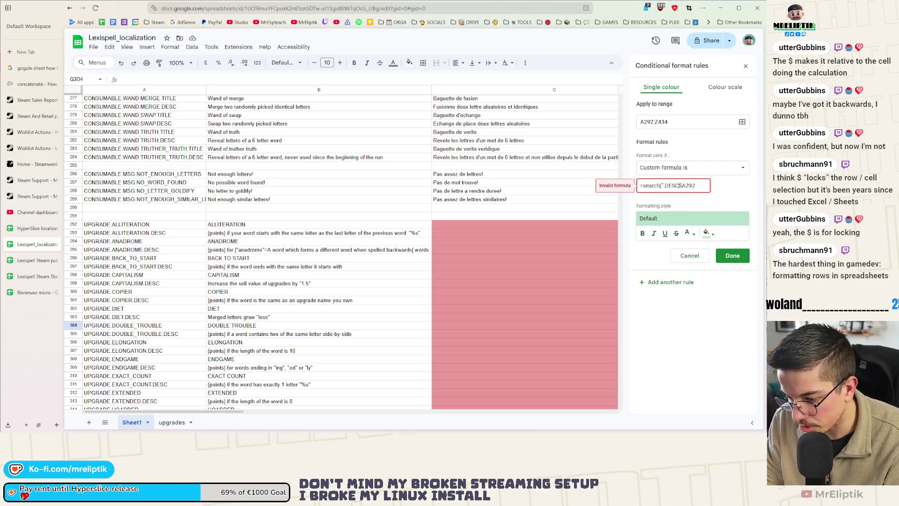
pyautogui.write(',')
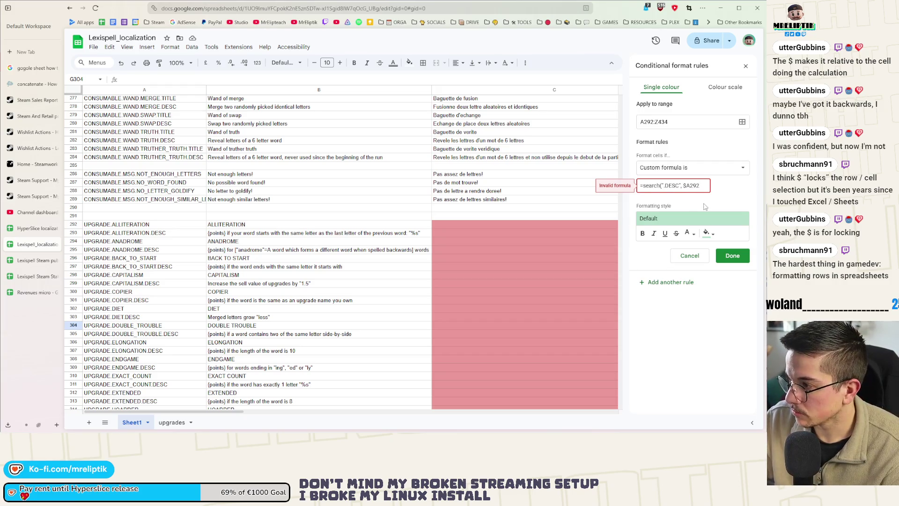
# Close the formula as =search(".DESC", $A292) and save the green highlight rule
pyautogui.write(')')
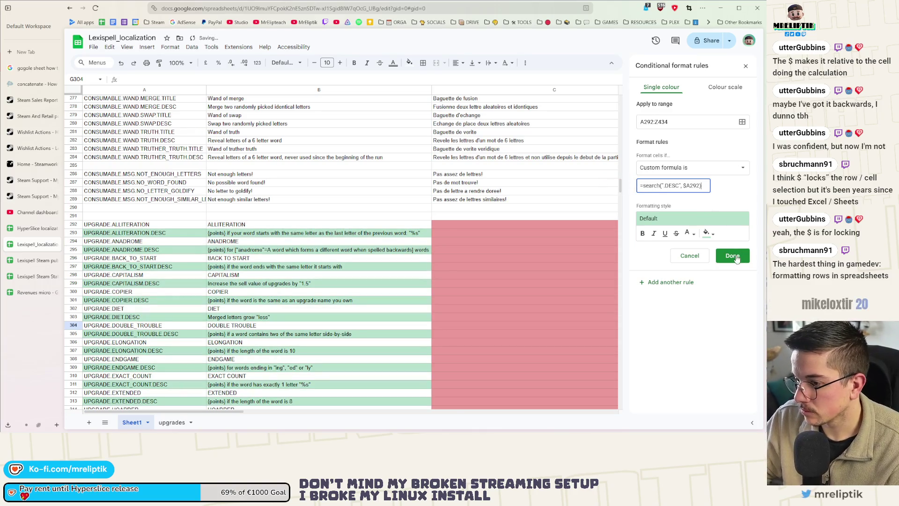
pyautogui.click(732, 256)
pyautogui.click(399, 284)
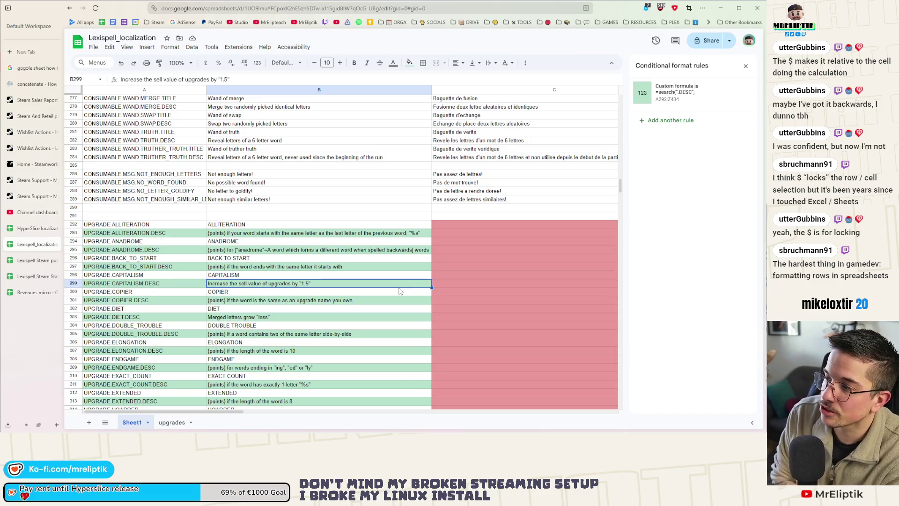
# Change the .DESC rule's fill colour to light blue and save it
pyautogui.click(678, 92)
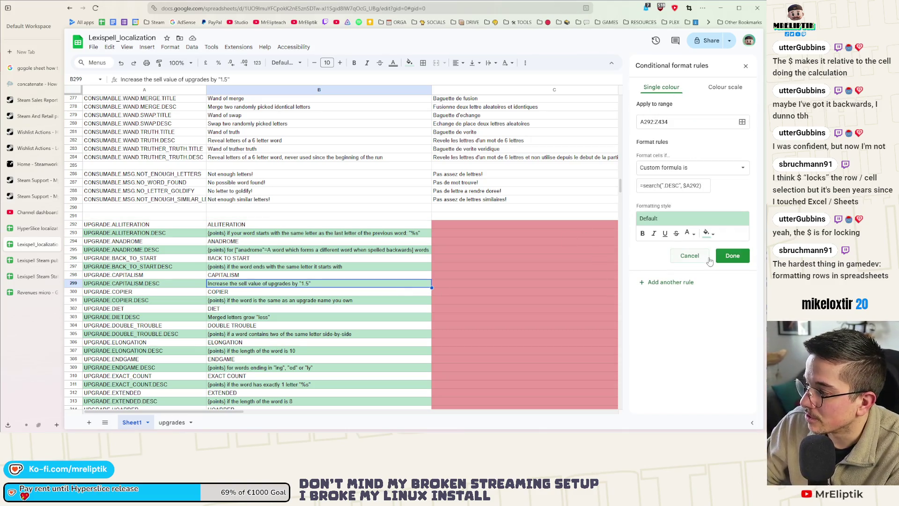
pyautogui.click(703, 232)
pyautogui.click(681, 286)
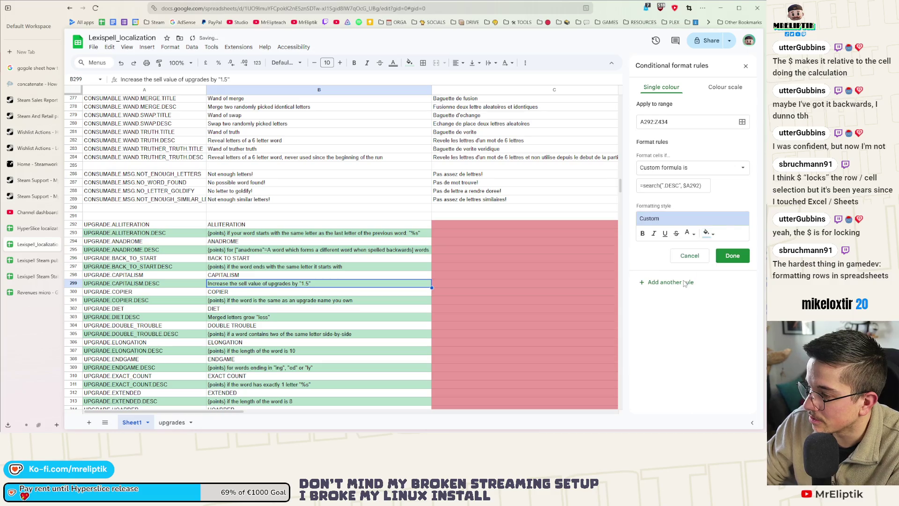
pyautogui.click(732, 255)
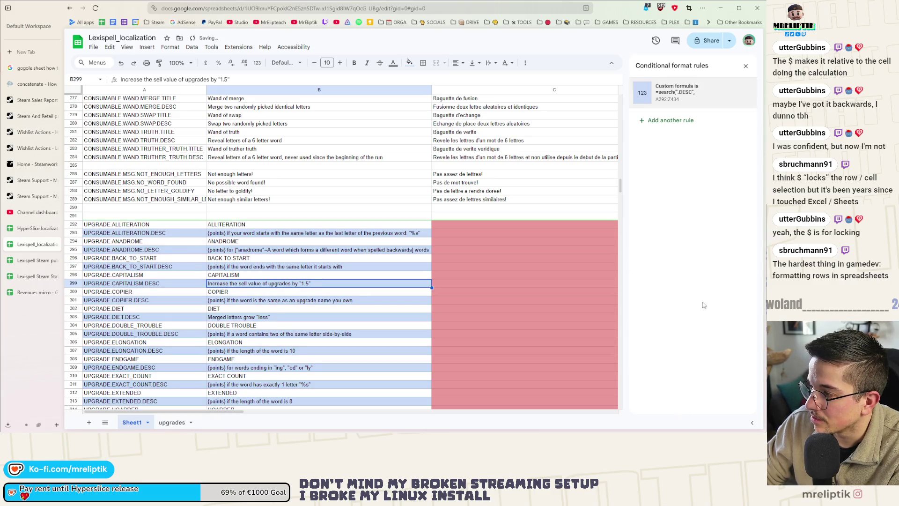
pyautogui.click(527, 285)
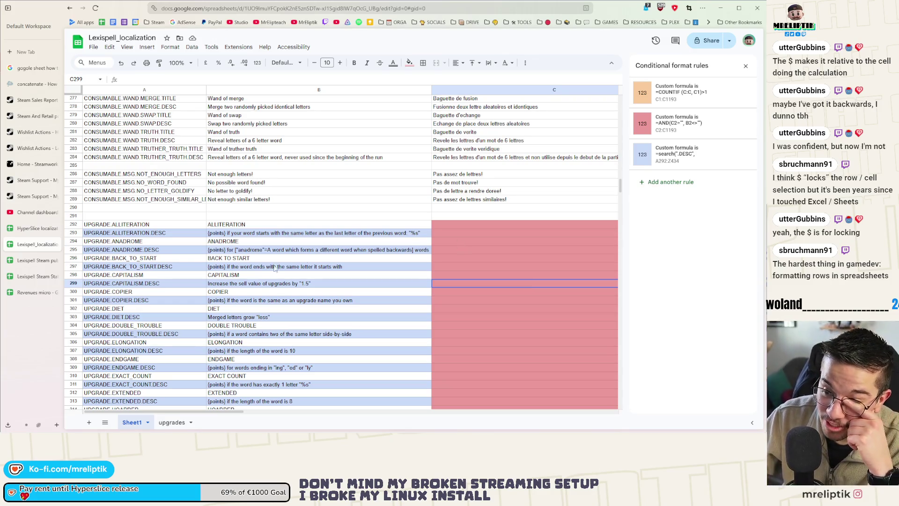
# Try light pink, then set the .DESC rule's fill to light orange and save
pyautogui.scroll(-3, 197, 286)
pyautogui.scroll(-3, 151, 239)
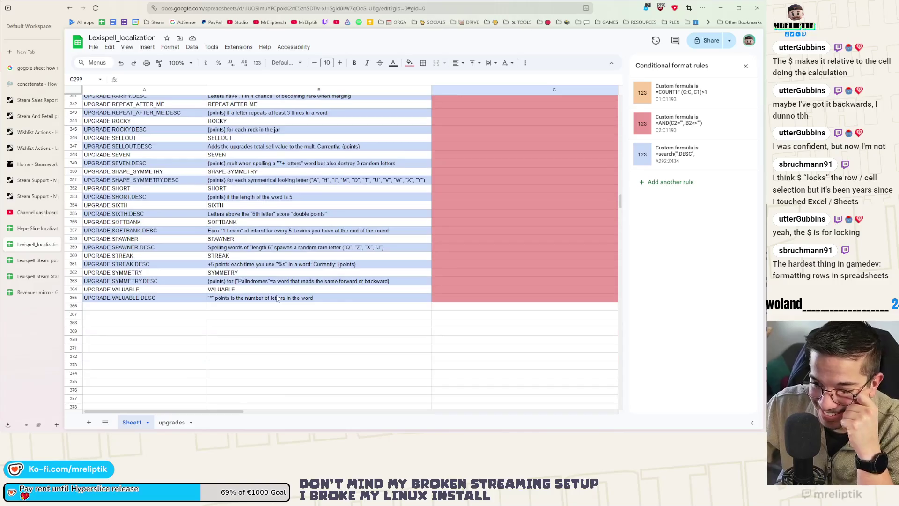
pyautogui.scroll(3, 275, 264)
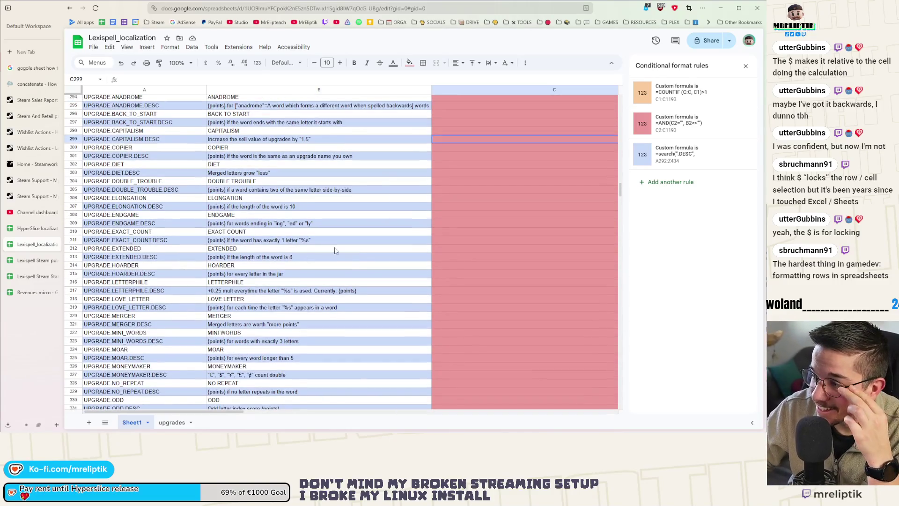
pyautogui.click(678, 154)
pyautogui.click(708, 233)
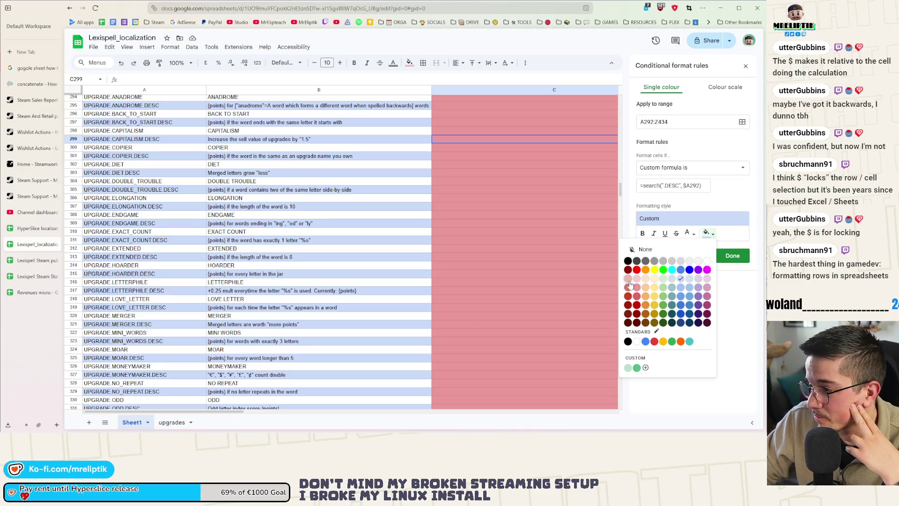
pyautogui.click(628, 279)
pyautogui.click(708, 233)
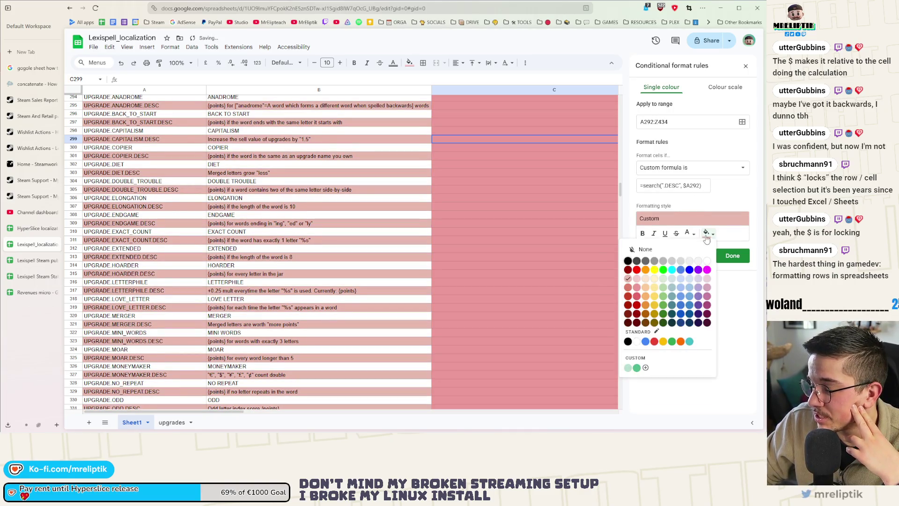
pyautogui.click(645, 279)
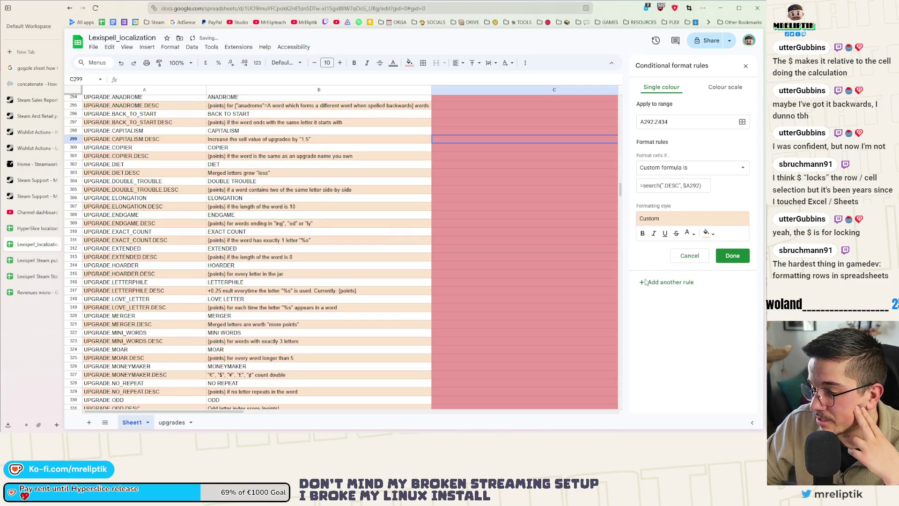
pyautogui.click(735, 258)
pyautogui.click(584, 256)
pyautogui.scroll(3, 476, 269)
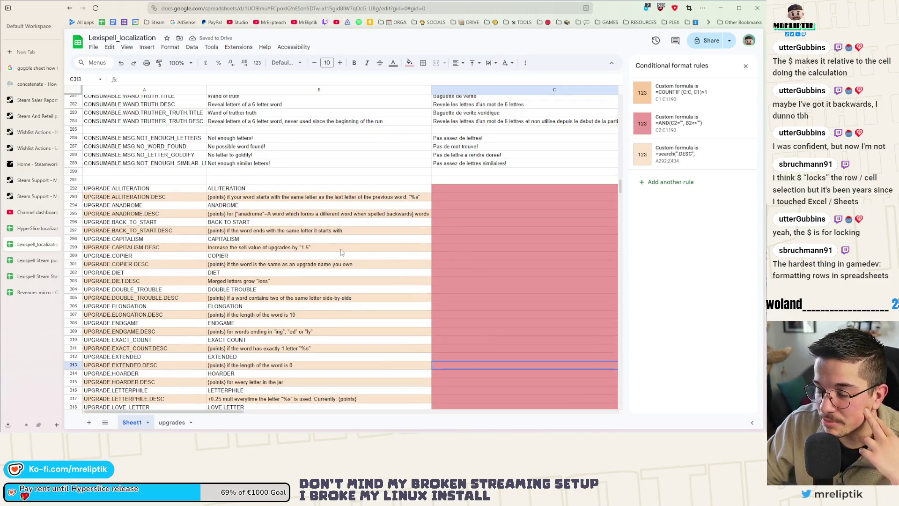
pyautogui.scroll(-3, 342, 252)
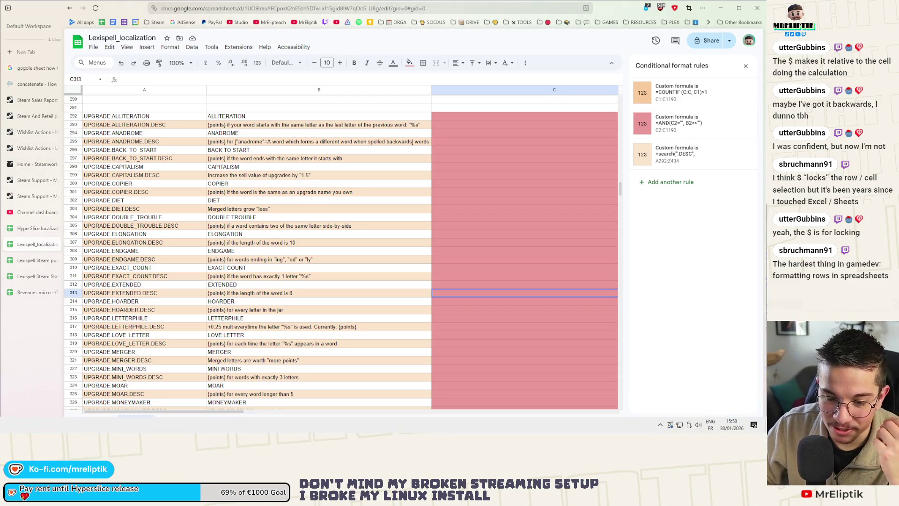
# Check Affinity Designer, dismiss the Action Center, then switch to Godot's upgrade resource table
pyautogui.hotkey('alt', 'Tab')
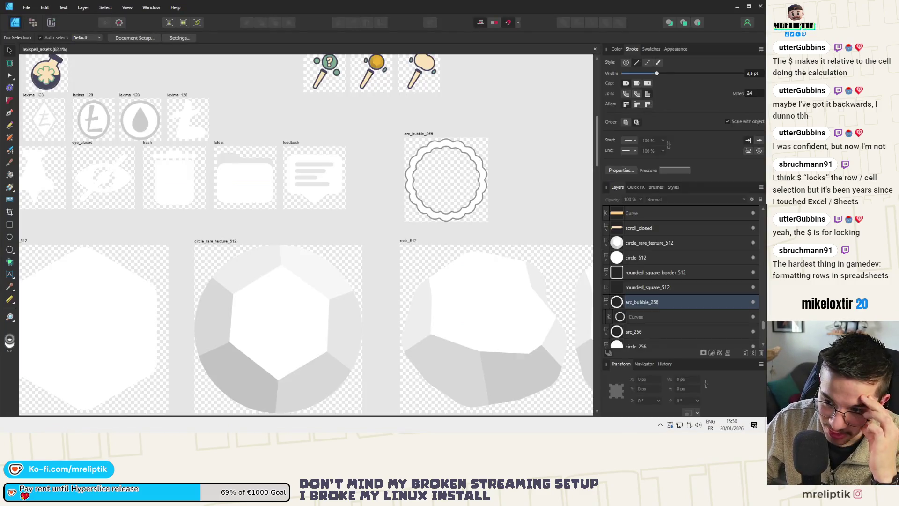
pyautogui.hotkey('alt', 'Tab')
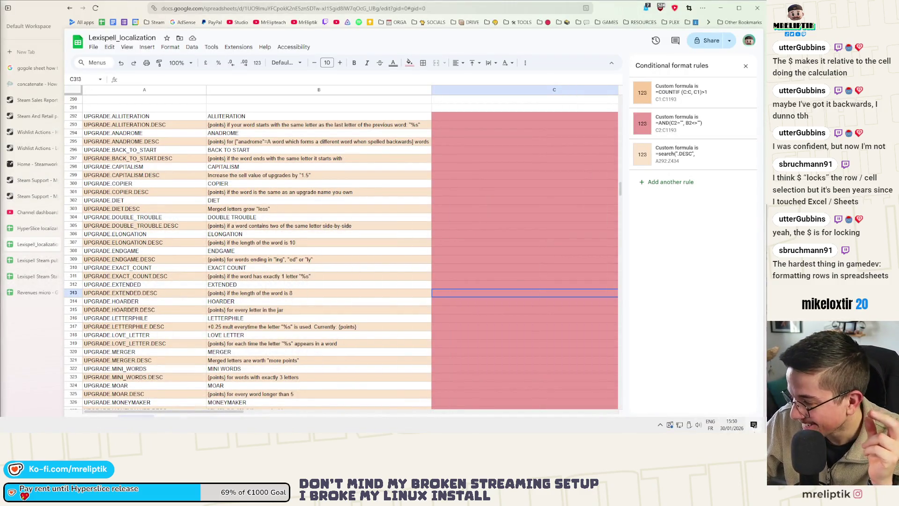
pyautogui.press('super+a')
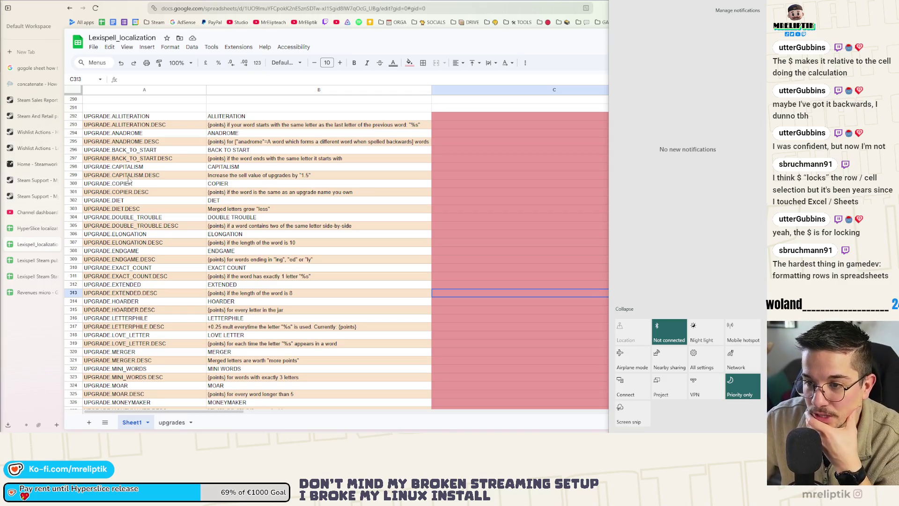
pyautogui.click(154, 116)
pyautogui.scroll(-6, 161, 243)
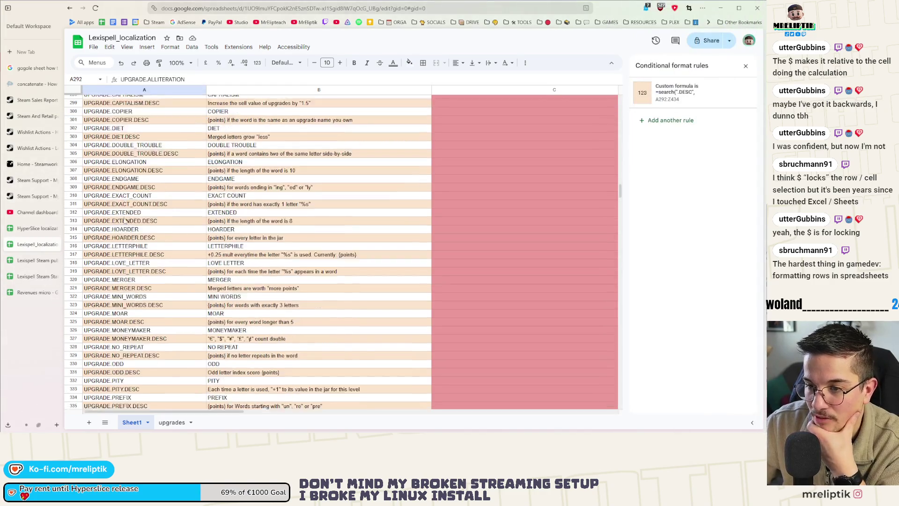
pyautogui.scroll(-3, 161, 243)
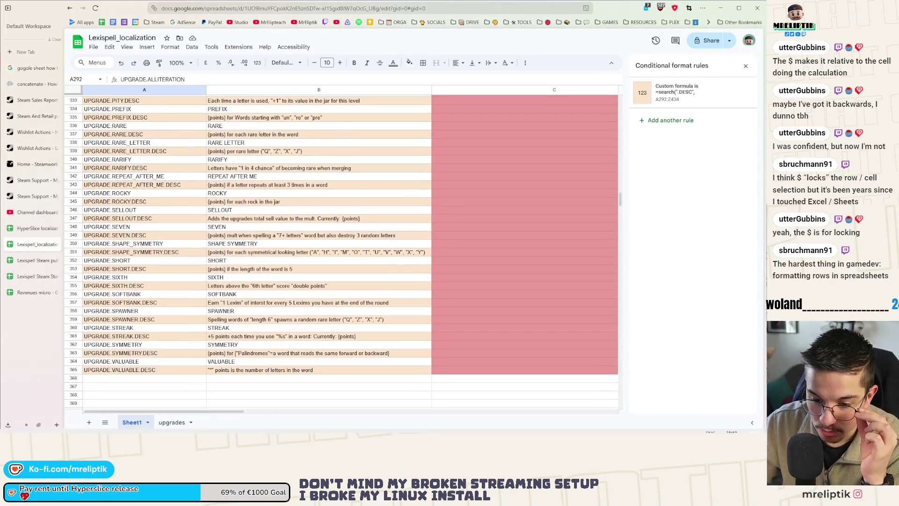
pyautogui.hotkey('alt', 'Tab')
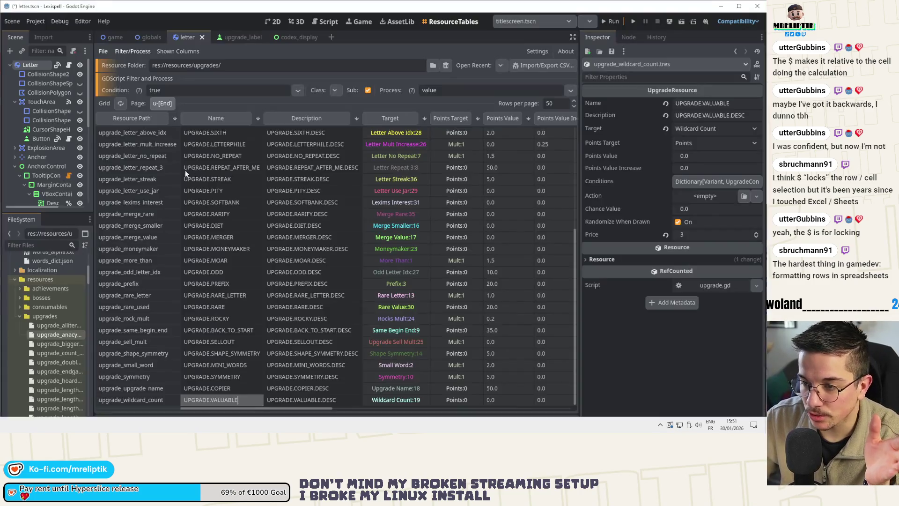
# Inspect upgrade_merge_rare.tres (chance 0.25, price 6) via its UPGRADE.RARIFY.DESC row, checking the sheet briefly
pyautogui.click(319, 217)
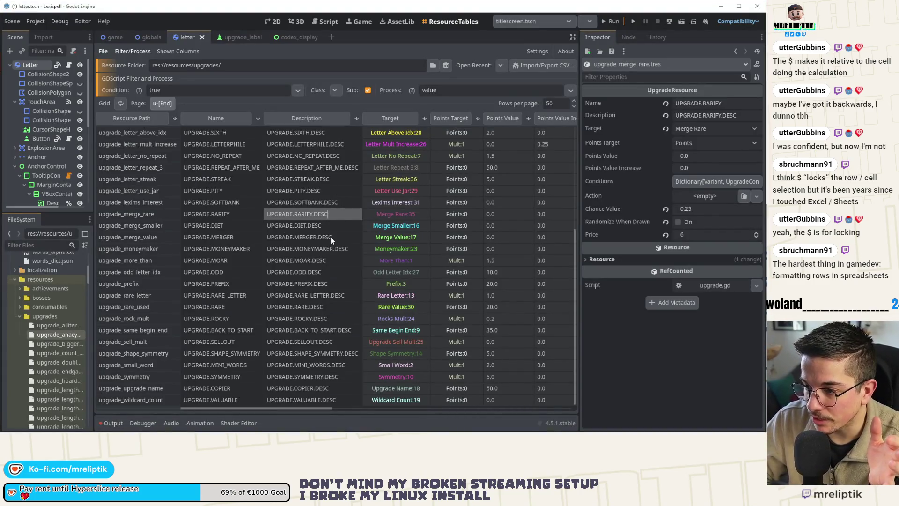
pyautogui.scroll(5, 526, 243)
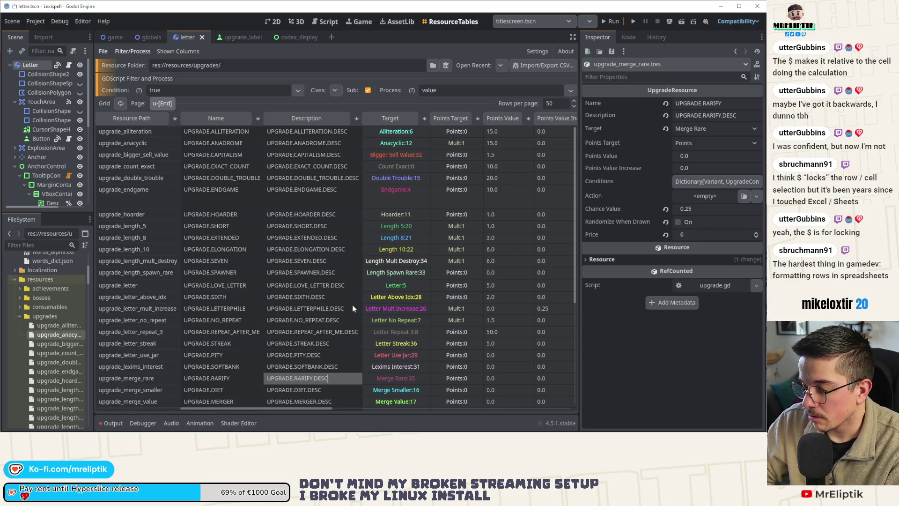
pyautogui.moveTo(265, 407)
pyautogui.mouseDown()
pyautogui.moveTo(465, 400)
pyautogui.moveTo(234, 403)
pyautogui.mouseUp()
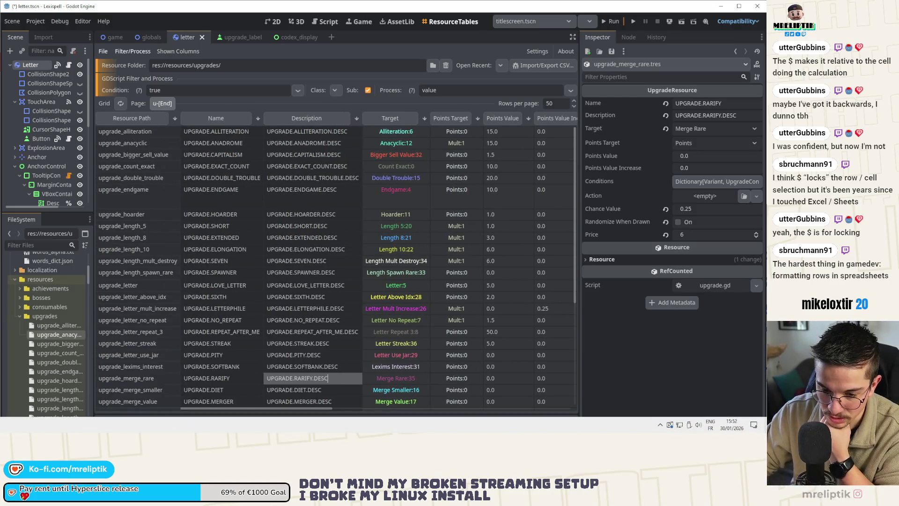
pyautogui.hotkey('alt', 'Tab')
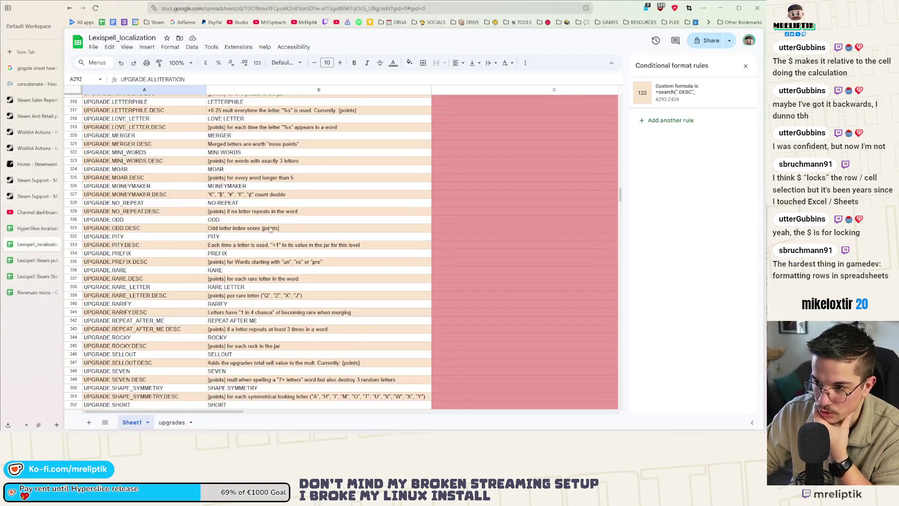
pyautogui.scroll(2, 274, 237)
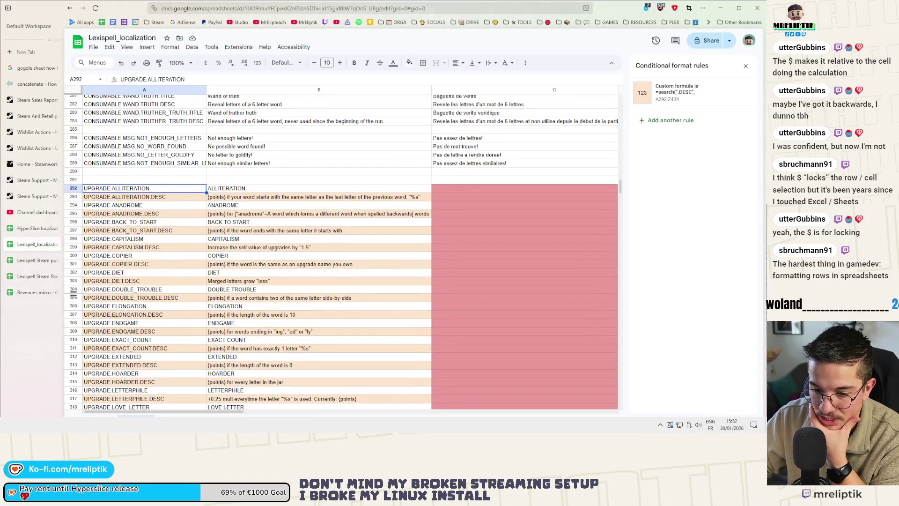
pyautogui.hotkey('alt', 'Tab')
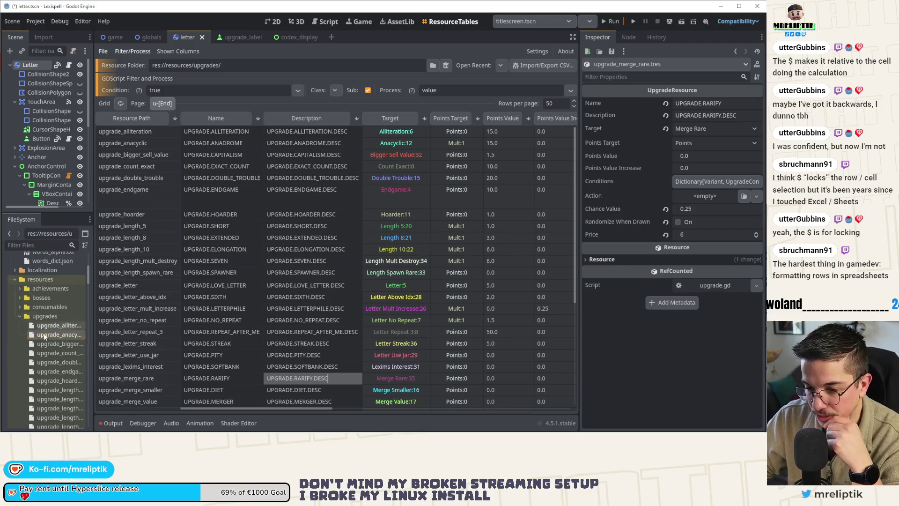
# Open upgrade.gd and scroll to get_serialized_data and load_serialized_data before returning to the resource table
pyautogui.scroll(-10, 51, 333)
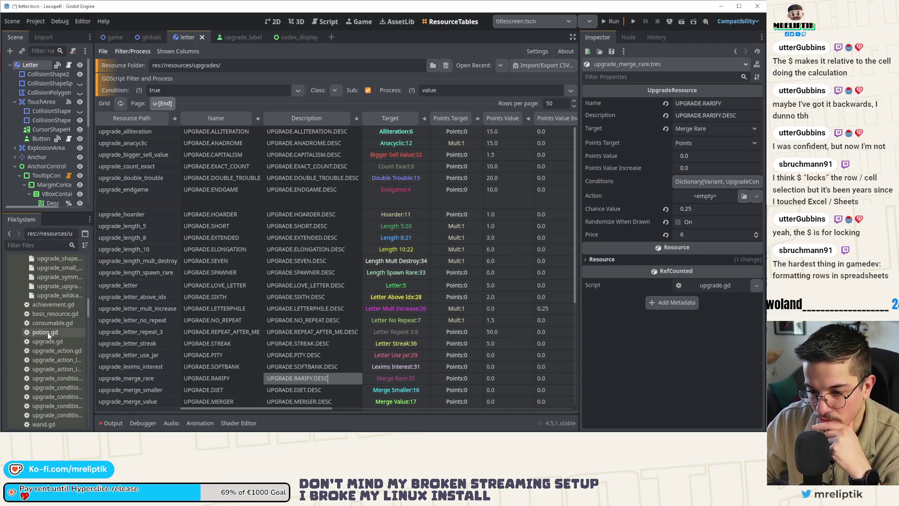
pyautogui.click(49, 324)
pyautogui.scroll(-3, 41, 384)
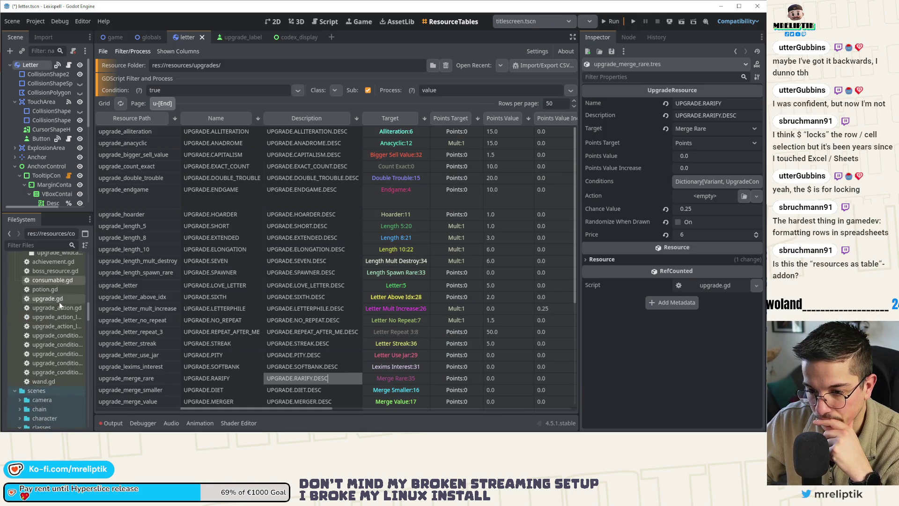
pyautogui.doubleClick(46, 296)
pyautogui.click(429, 248)
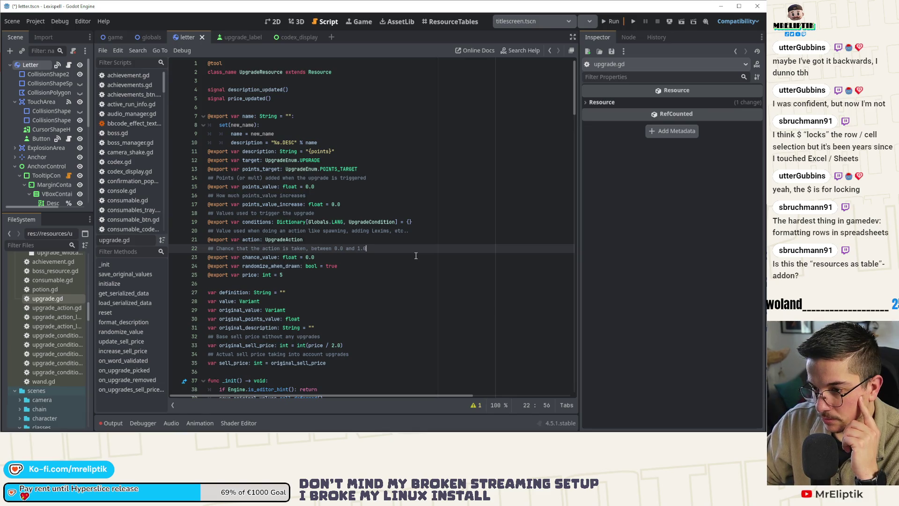
pyautogui.scroll(4, 51, 293)
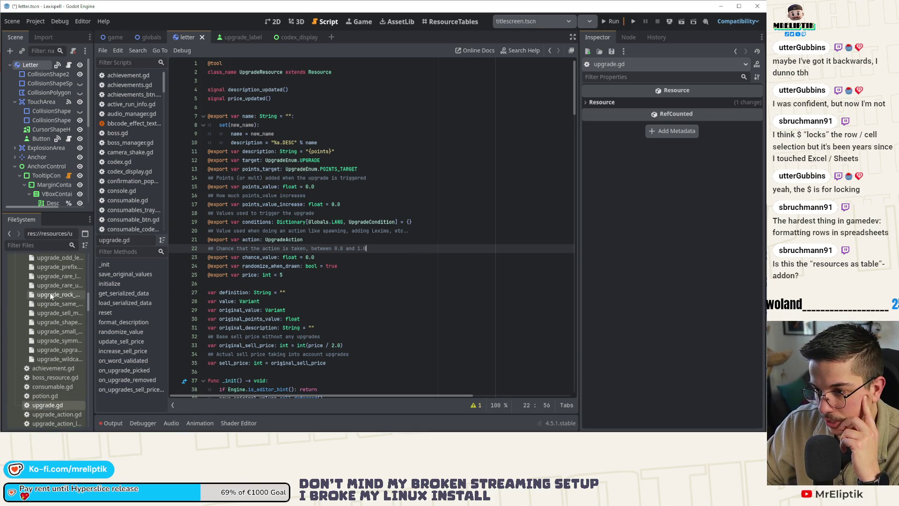
pyautogui.scroll(-15, 382, 283)
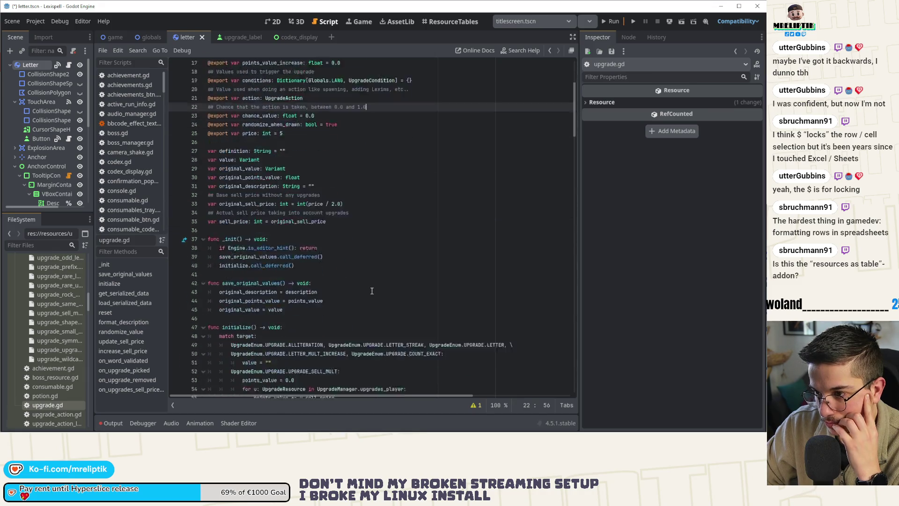
pyautogui.scroll(-5, 429, 285)
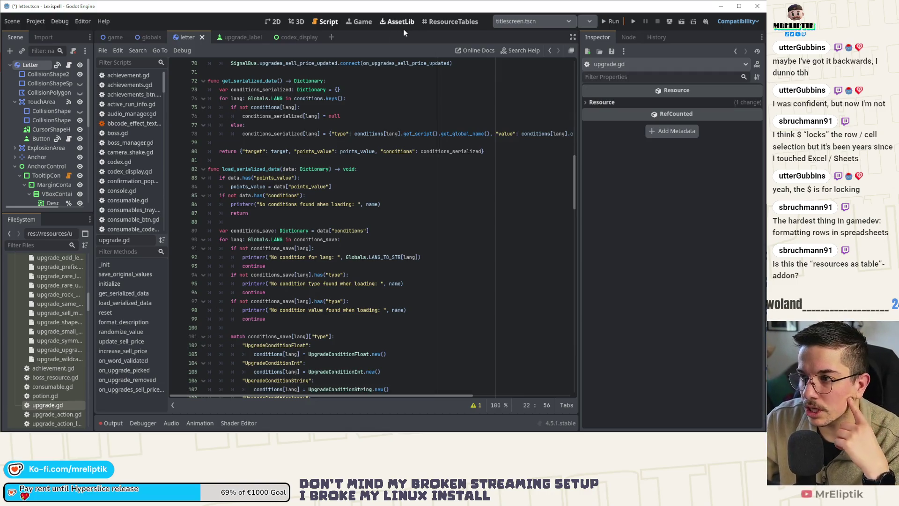
pyautogui.click(459, 22)
pyautogui.click(222, 131)
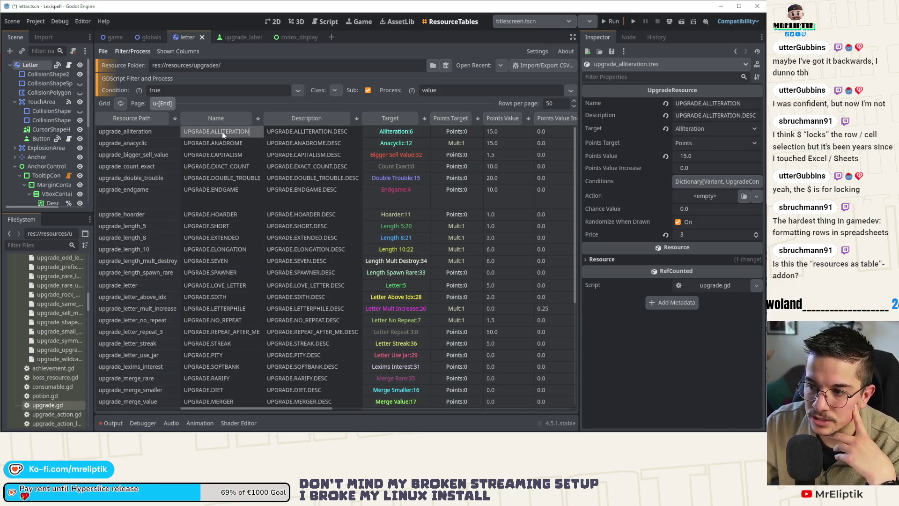
pyautogui.doubleClick(718, 104)
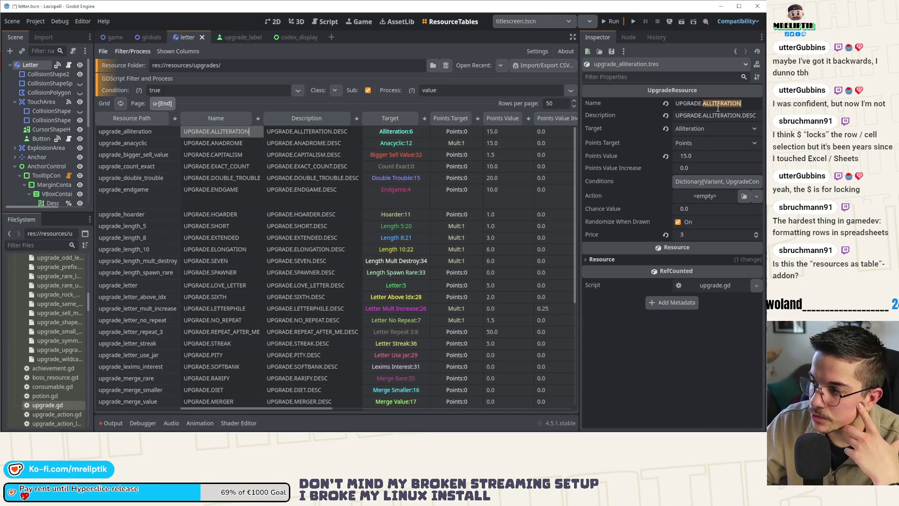
pyautogui.tripleClick(714, 102)
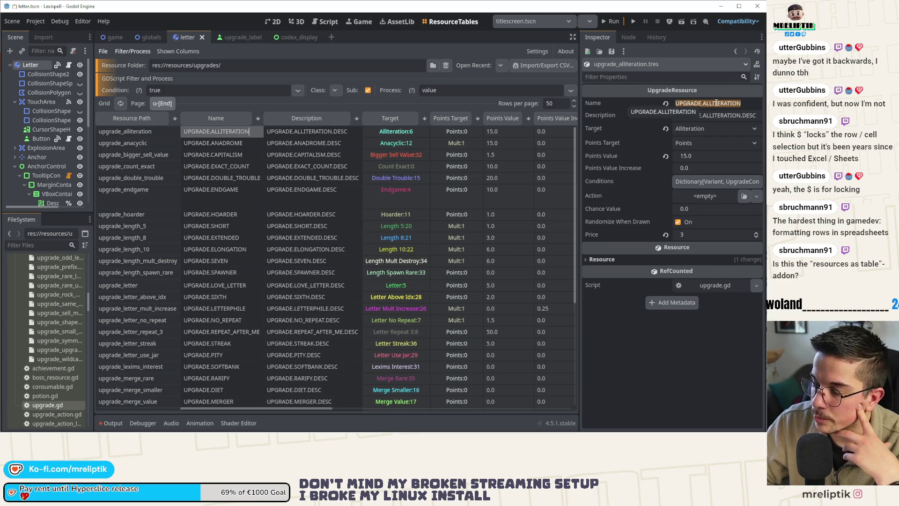
pyautogui.click(690, 181)
pyautogui.click(689, 182)
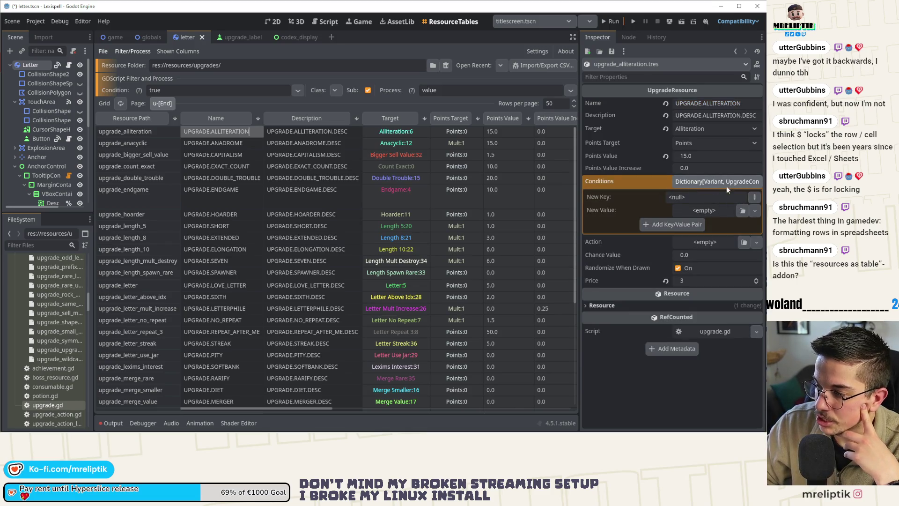
pyautogui.click(711, 181)
pyautogui.click(711, 180)
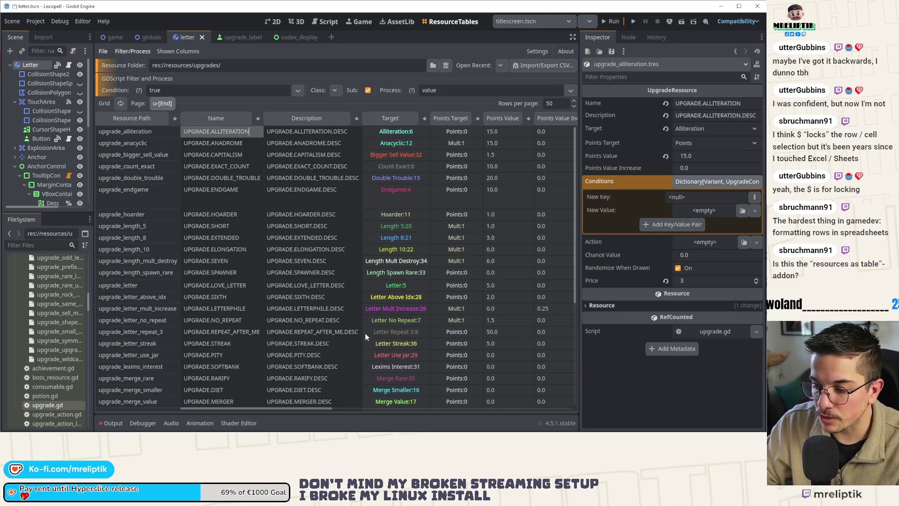
pyautogui.moveTo(299, 405); pyautogui.dragTo(428, 409)
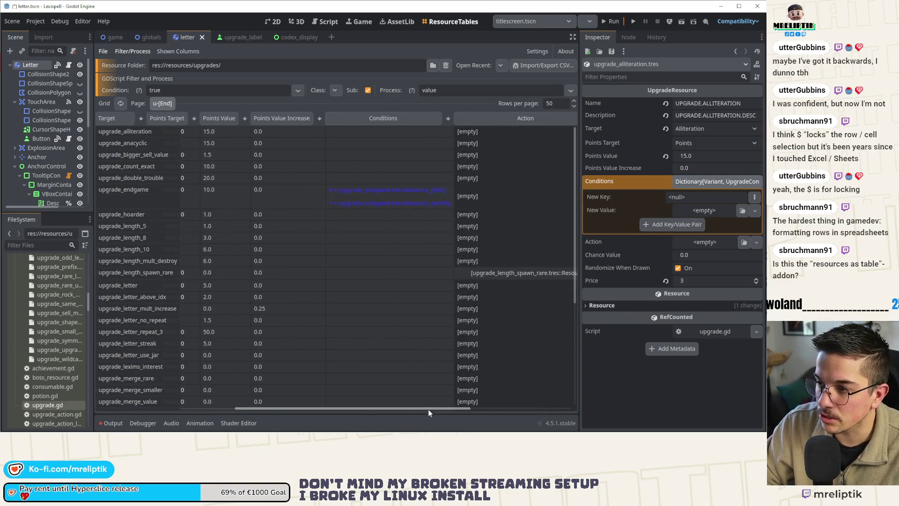
pyautogui.click(383, 196)
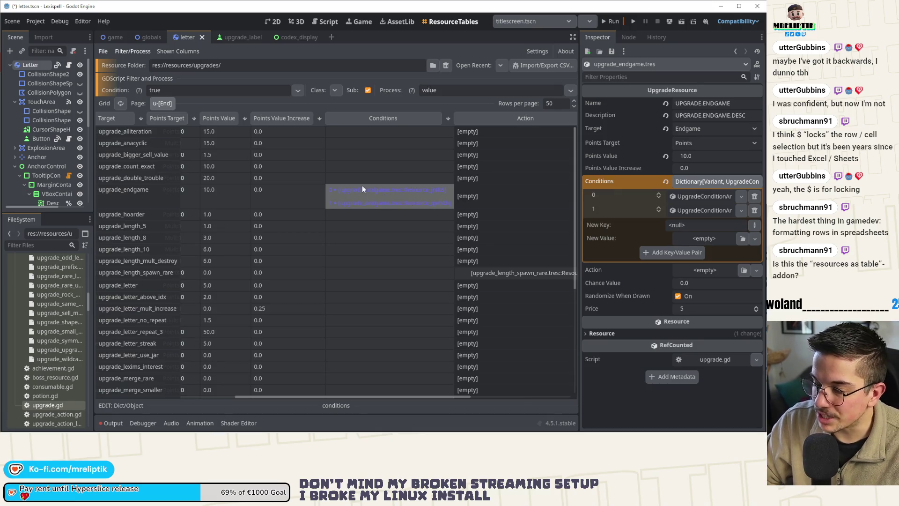
pyautogui.click(341, 168)
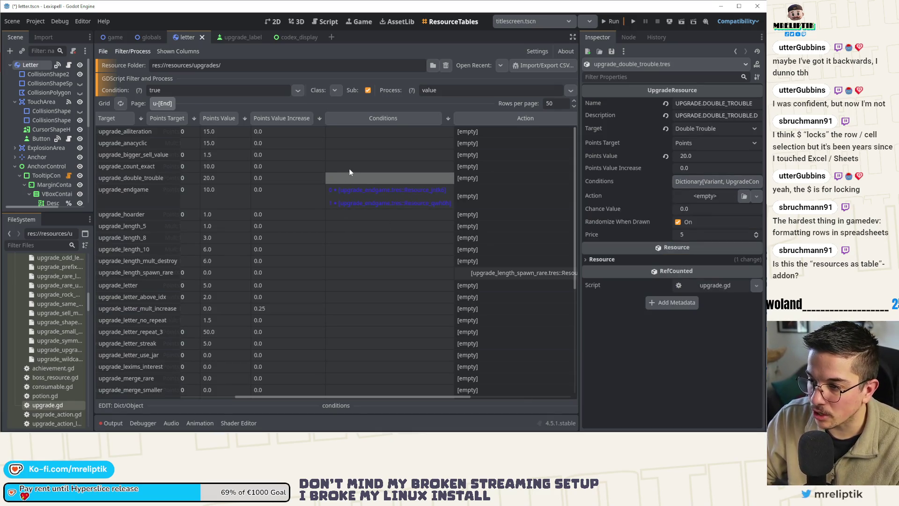
pyautogui.click(305, 389)
pyautogui.moveTo(267, 396); pyautogui.dragTo(86, 388)
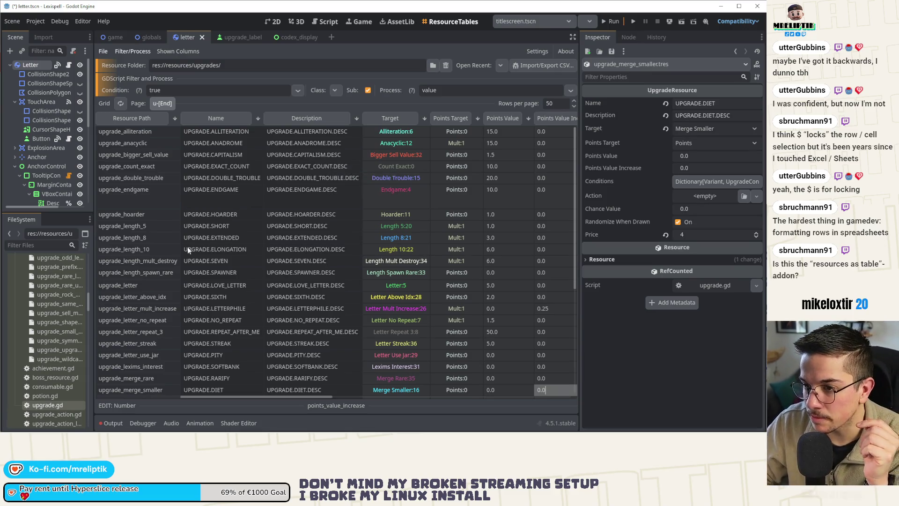
pyautogui.doubleClick(47, 405)
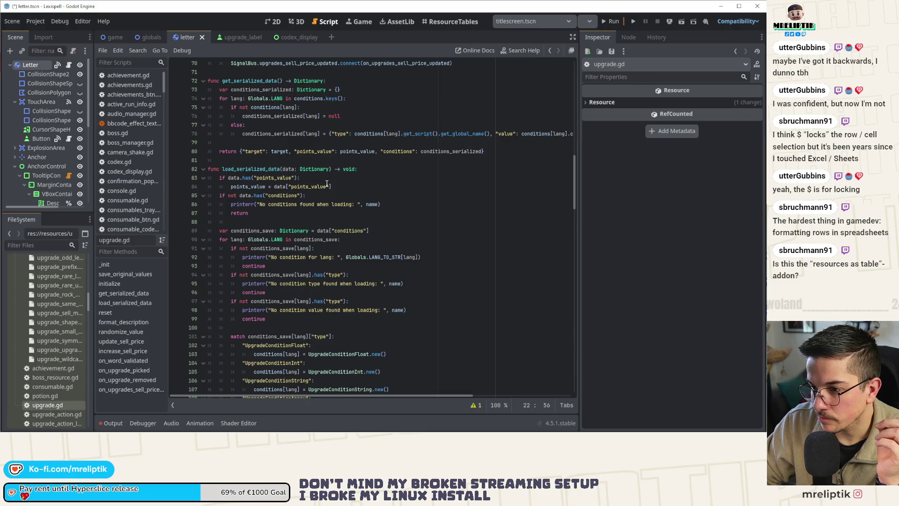
# In format_description, wrap the condition and action format keys on lines 147 and 158 in braces
pyautogui.scroll(-5, 275, 243)
pyautogui.click(123, 322)
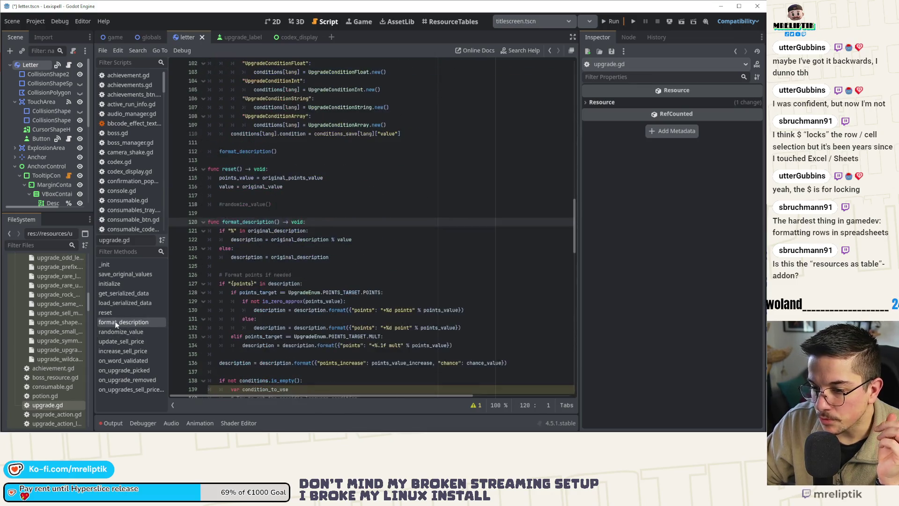
pyautogui.scroll(-6, 295, 234)
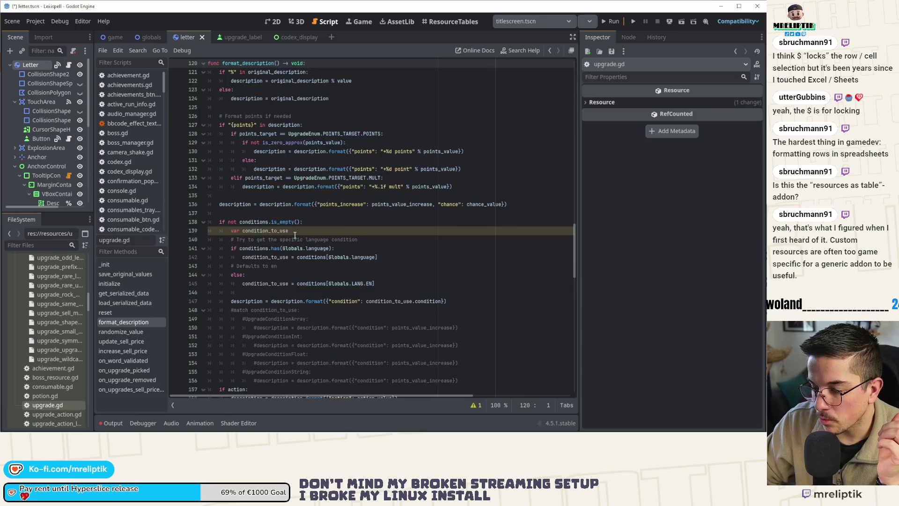
pyautogui.moveTo(231, 124); pyautogui.dragTo(256, 125)
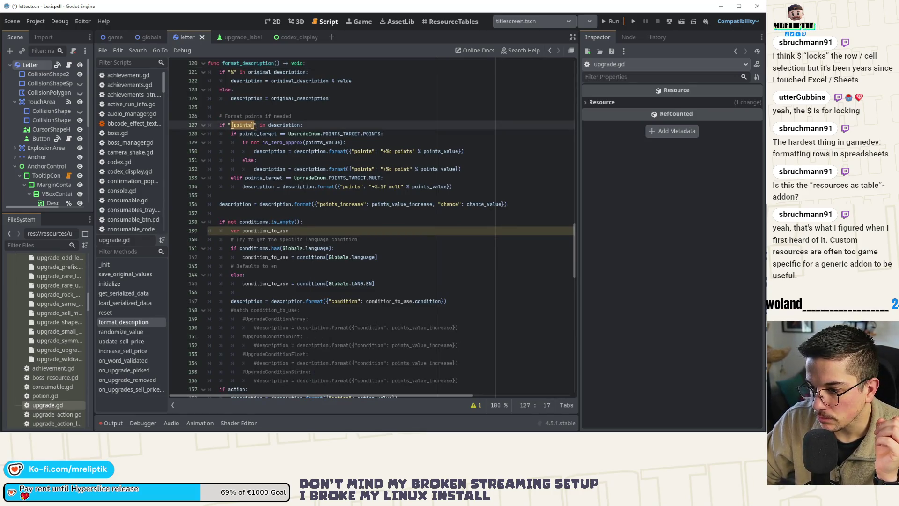
pyautogui.click(332, 300)
pyautogui.write('{')
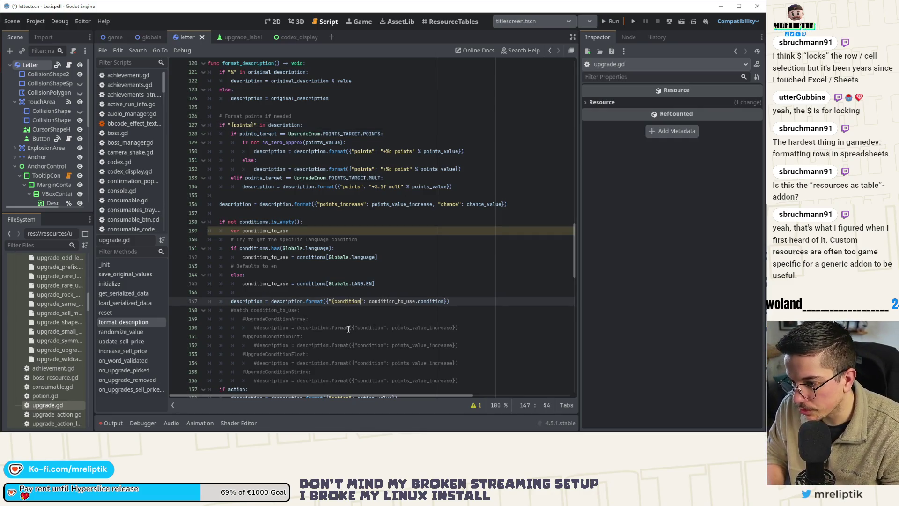
pyautogui.write('}')
pyautogui.scroll(-4, 339, 300)
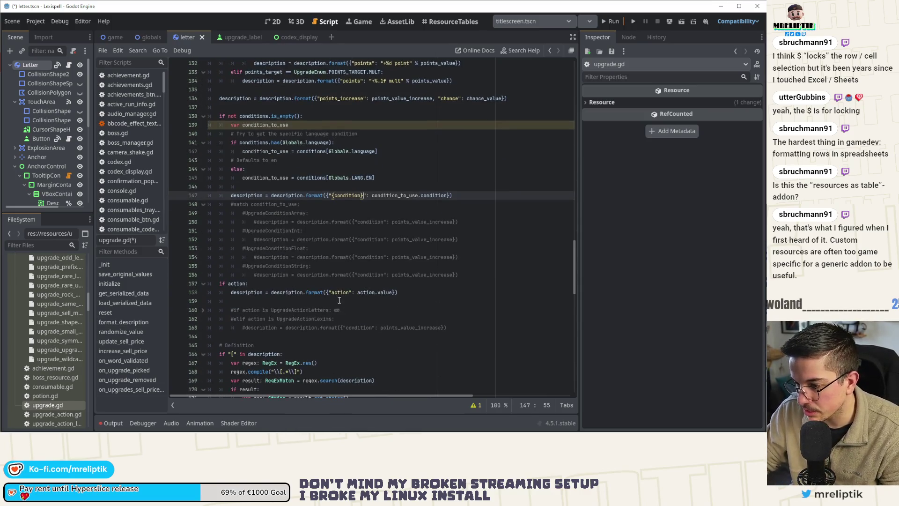
pyautogui.click(331, 292)
pyautogui.write('{')
pyautogui.scroll(-1, 345, 325)
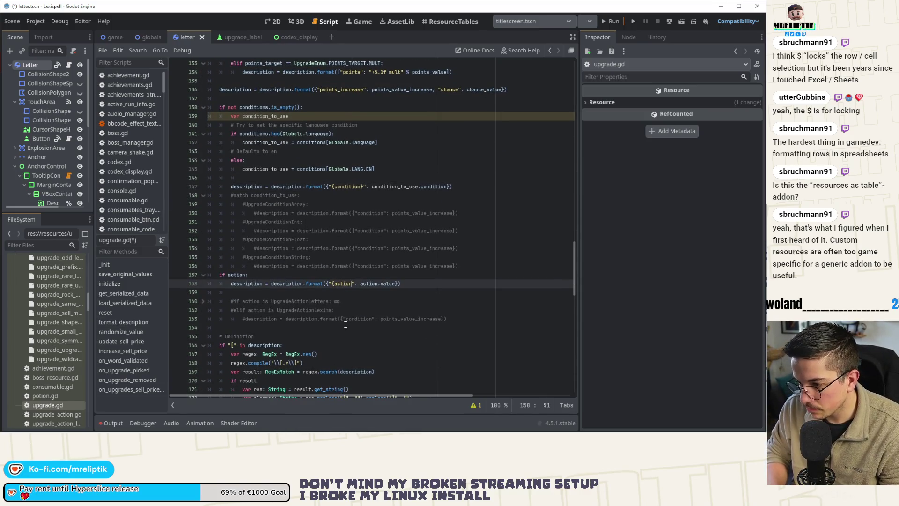
pyautogui.write('}')
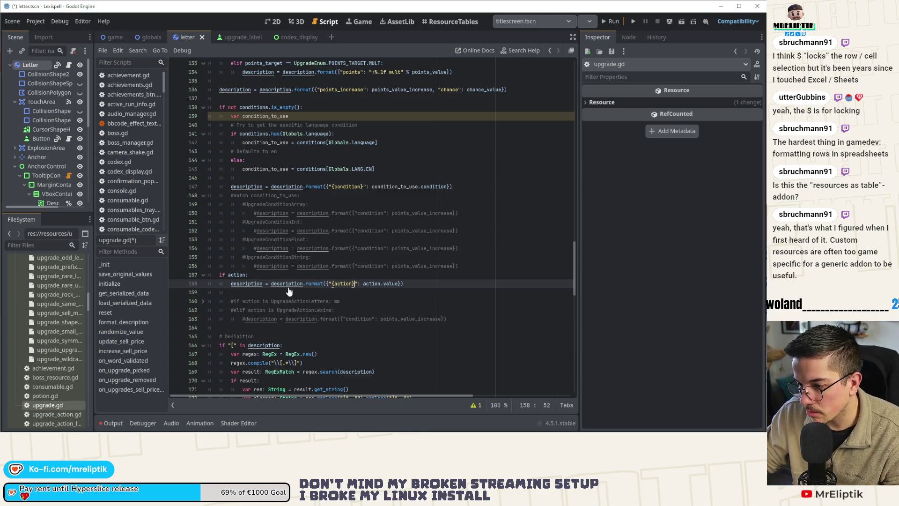
# Check the String.format documentation for how placeholder keys should be written
pyautogui.keyDown('ctrl'); pyautogui.click(295, 284); pyautogui.keyUp('ctrl')
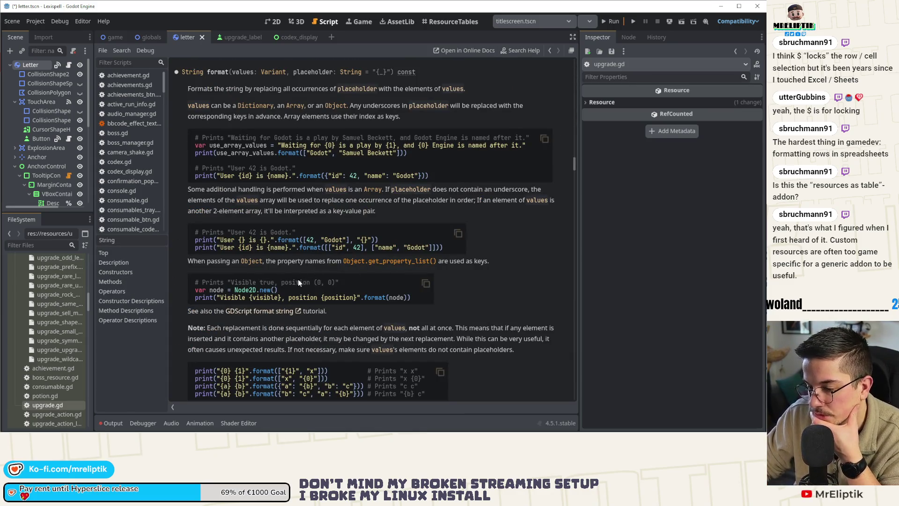
pyautogui.doubleClick(45, 404)
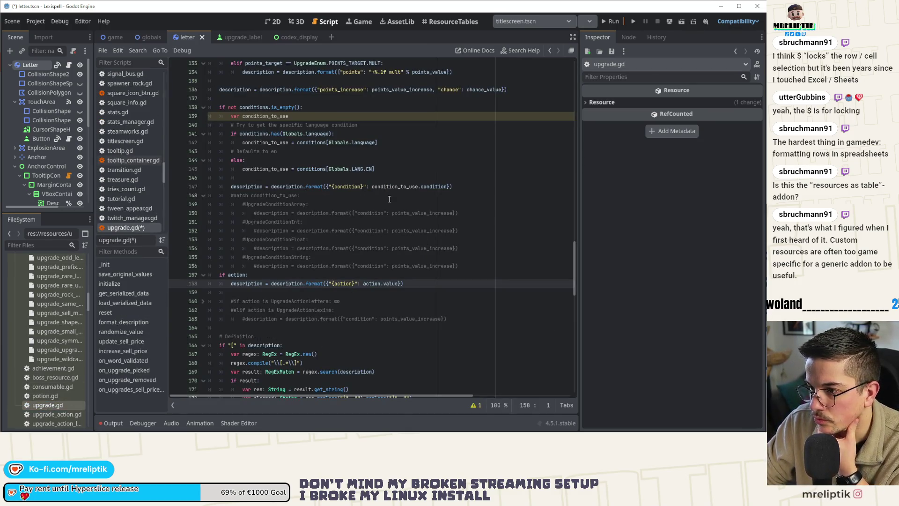
pyautogui.scroll(2, 389, 199)
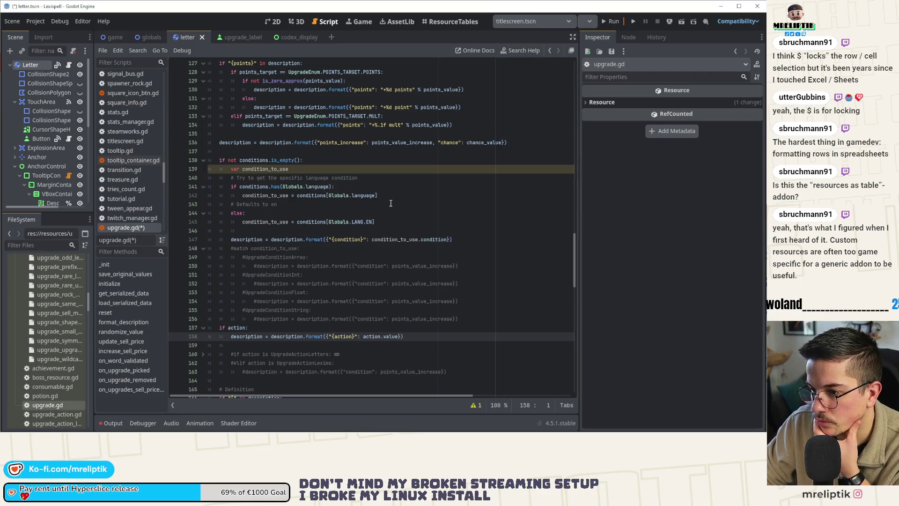
pyautogui.scroll(-2, 390, 203)
pyautogui.scroll(3, 391, 206)
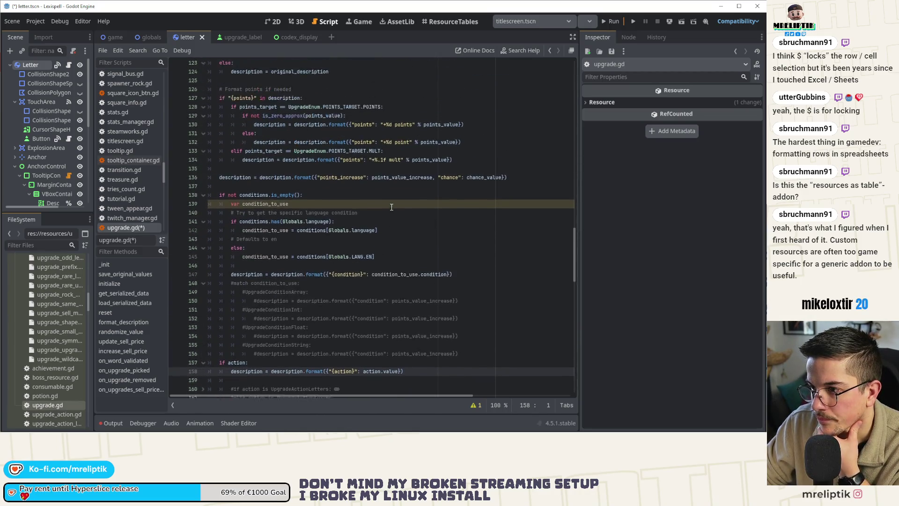
pyautogui.scroll(1, 391, 206)
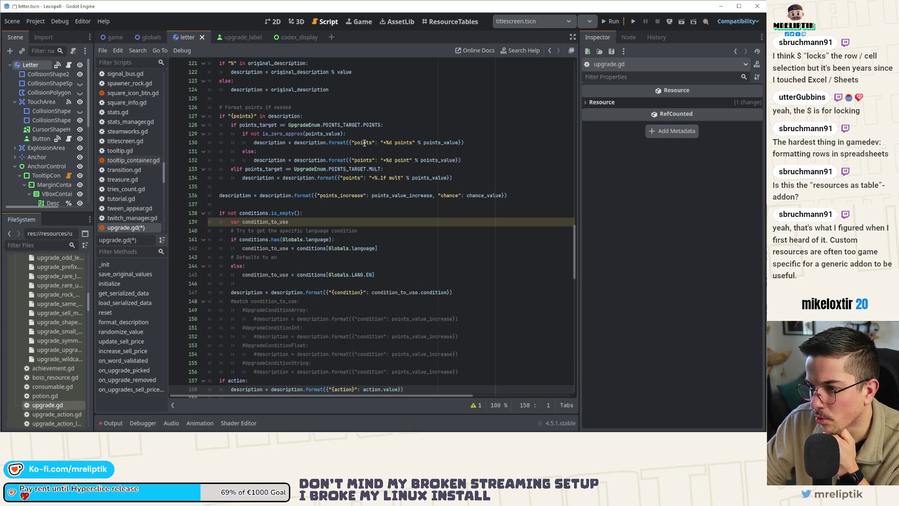
pyautogui.keyDown('ctrl'); pyautogui.click(337, 142); pyautogui.keyUp('ctrl')
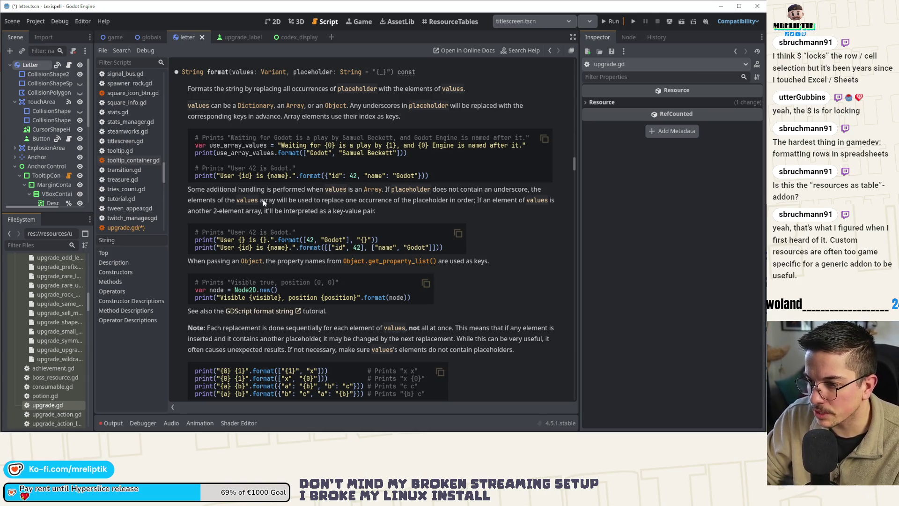
pyautogui.doubleClick(52, 408)
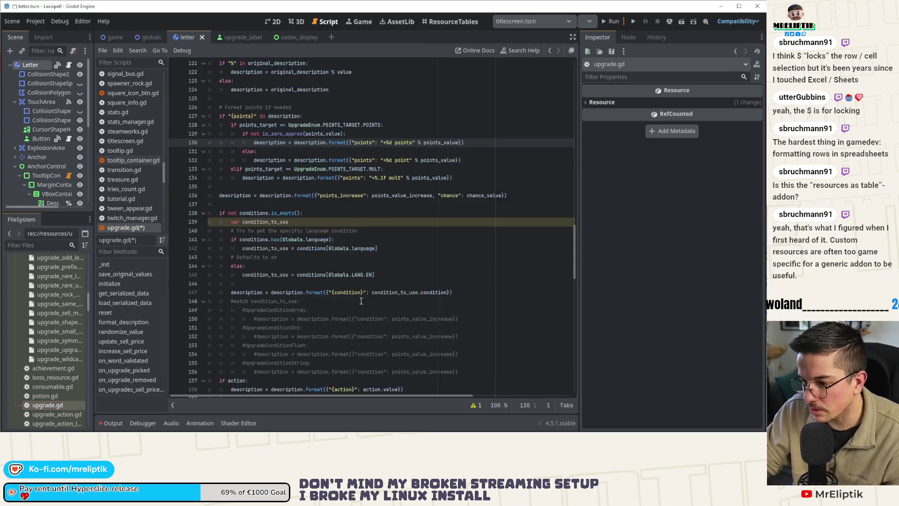
# Remove the stray braces from the condition and action format lines and save upgrade.gd
pyautogui.click(333, 239)
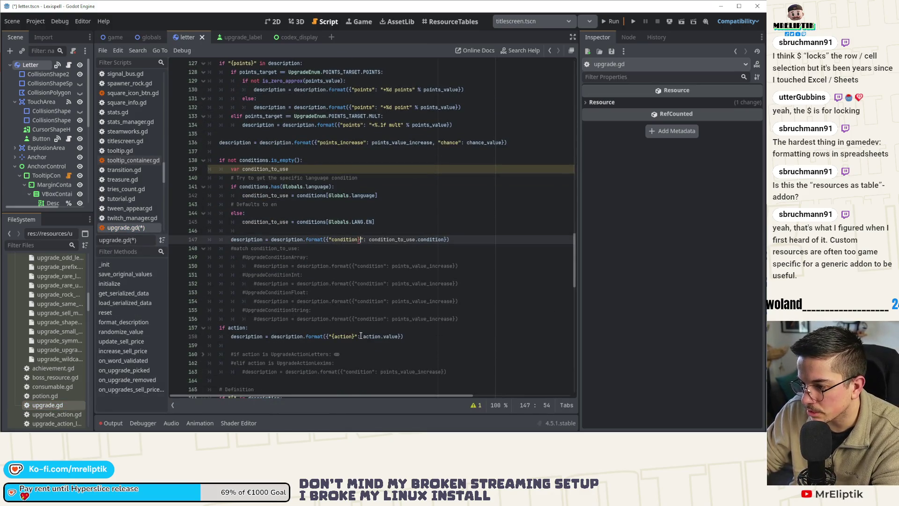
pyautogui.press('BackSpace')
pyautogui.click(358, 336)
pyautogui.press('BackSpace')
pyautogui.click(335, 336)
pyautogui.press('BackSpace')
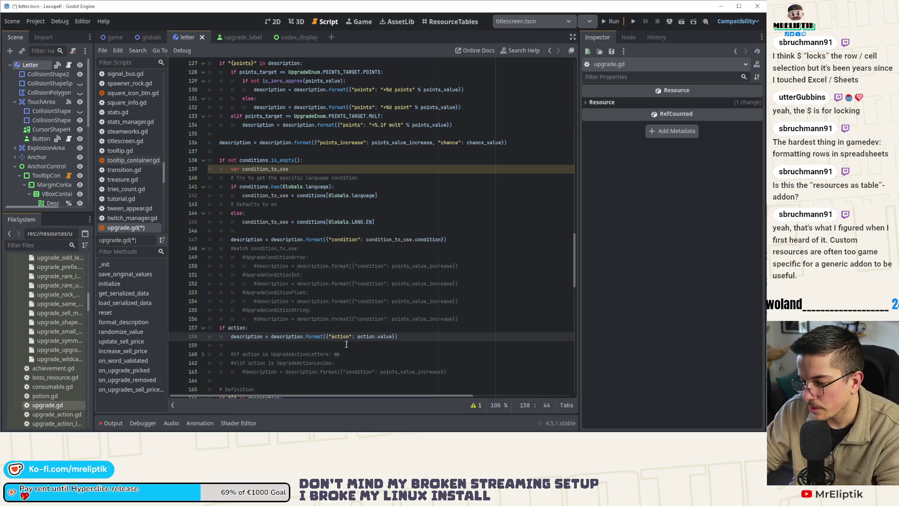
pyautogui.hotkey('ctrl', 's')
pyautogui.scroll(2, 404, 274)
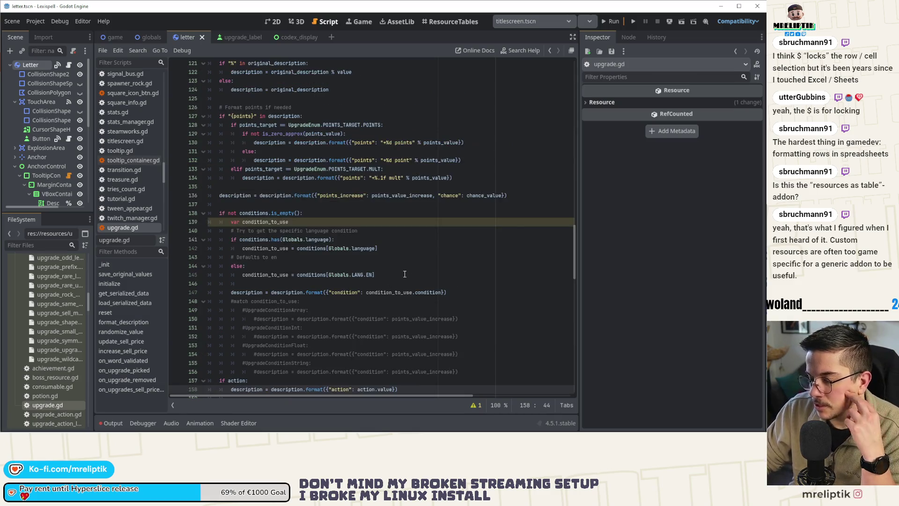
pyautogui.scroll(-2, 423, 247)
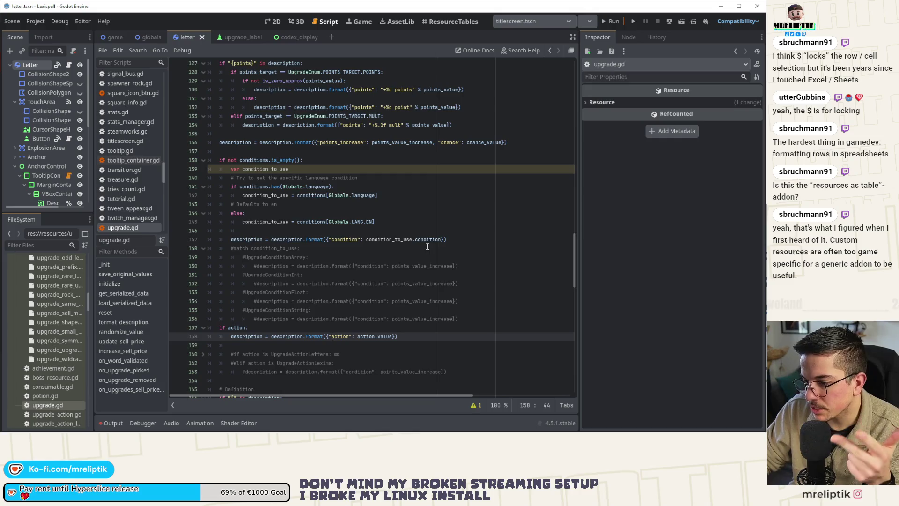
pyautogui.scroll(-1, 430, 258)
pyautogui.scroll(3, 435, 260)
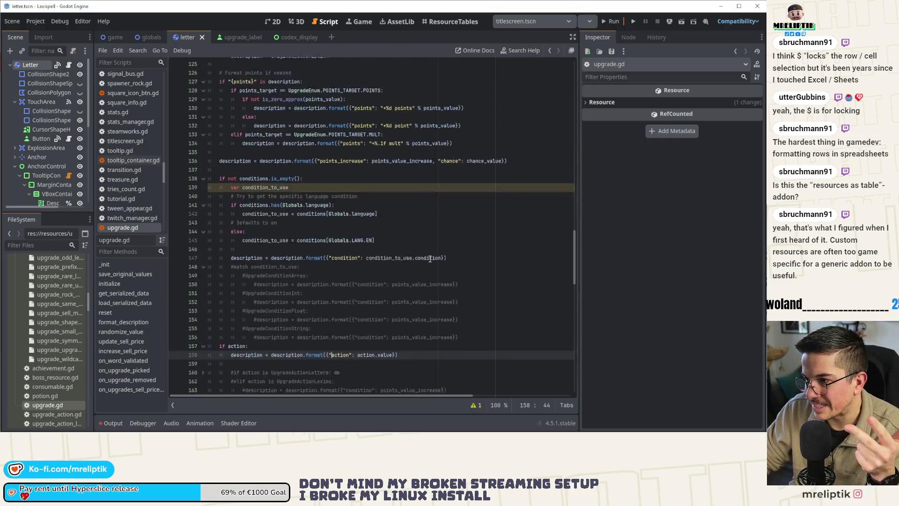
pyautogui.scroll(-2, 440, 261)
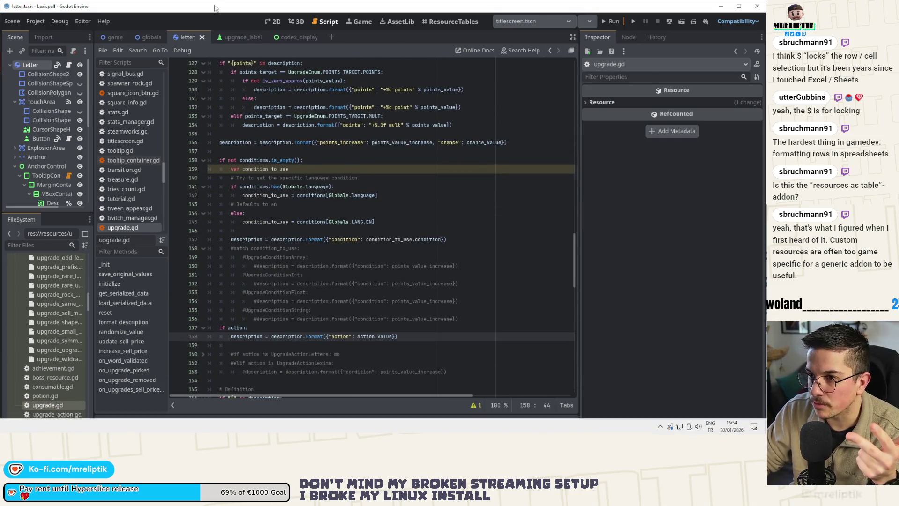
pyautogui.hotkey('alt', 'Tab')
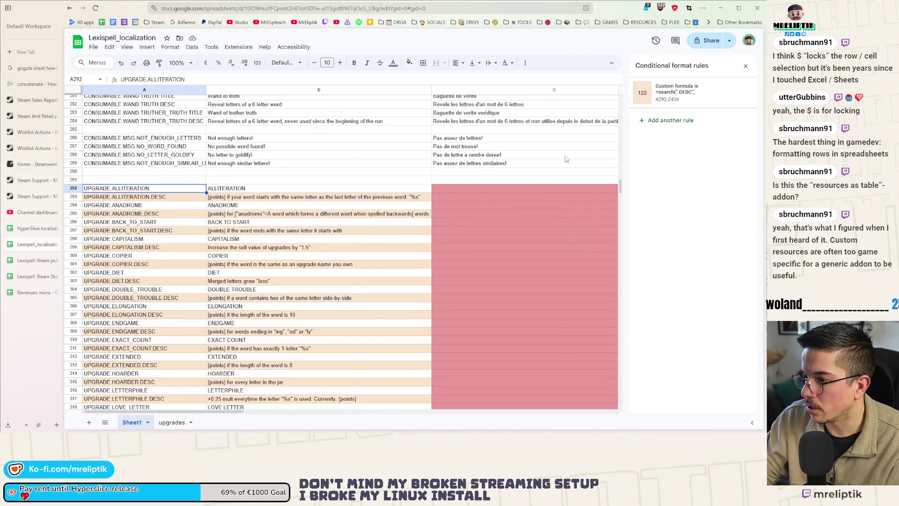
# Review column C's conditional formatting rules and close the rules panel
pyautogui.click(536, 188)
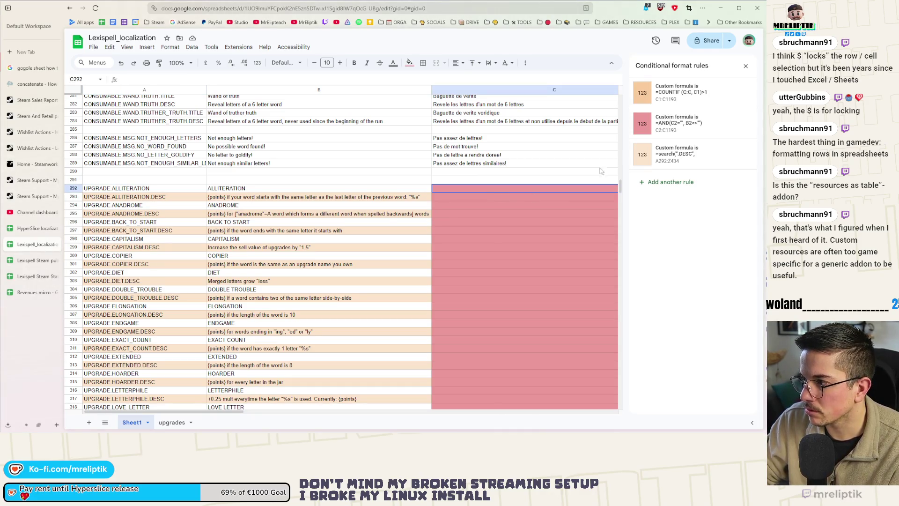
pyautogui.click(745, 66)
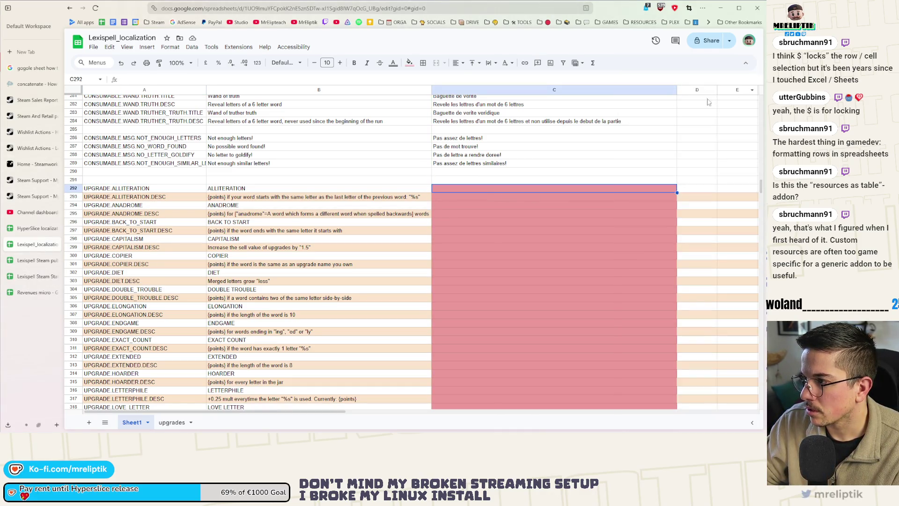
pyautogui.click(688, 89)
pyautogui.rightClick(688, 89)
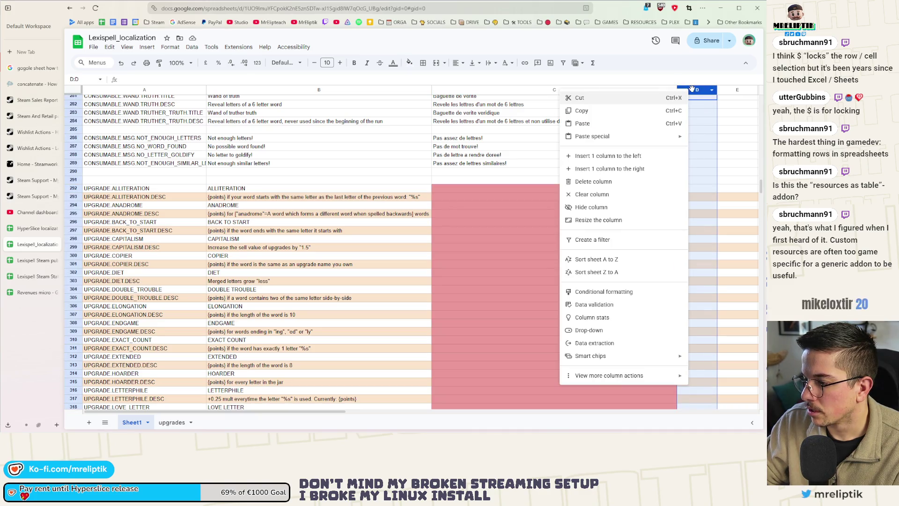
pyautogui.click(693, 89)
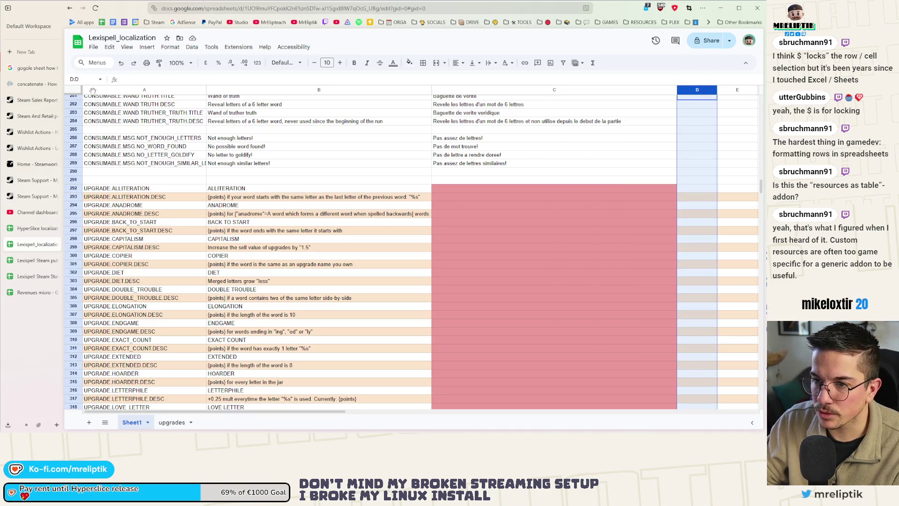
# Insert a blank column A before the keys, narrow it, then delete it again
pyautogui.rightClick(92, 92)
pyautogui.click(140, 158)
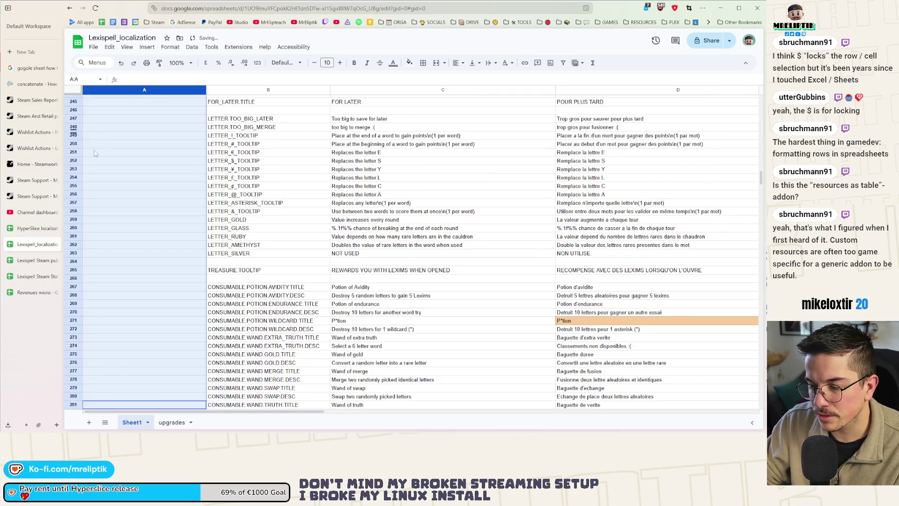
pyautogui.moveTo(206, 90); pyautogui.dragTo(134, 90)
pyautogui.rightClick(97, 92)
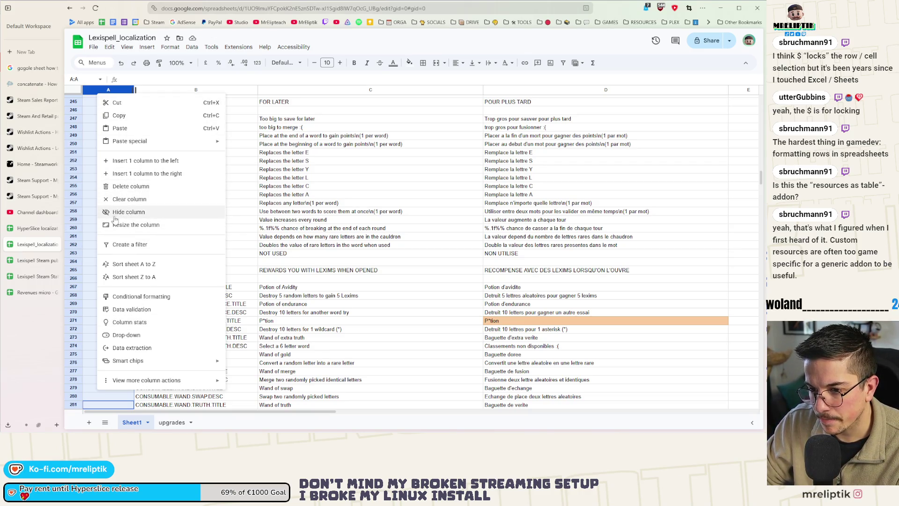
pyautogui.moveTo(124, 381)
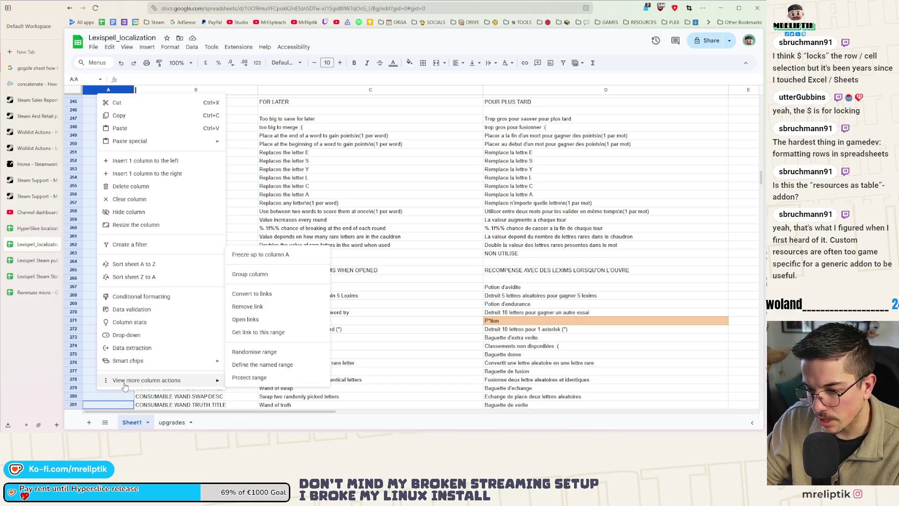
pyautogui.scroll(-10, 73, 359)
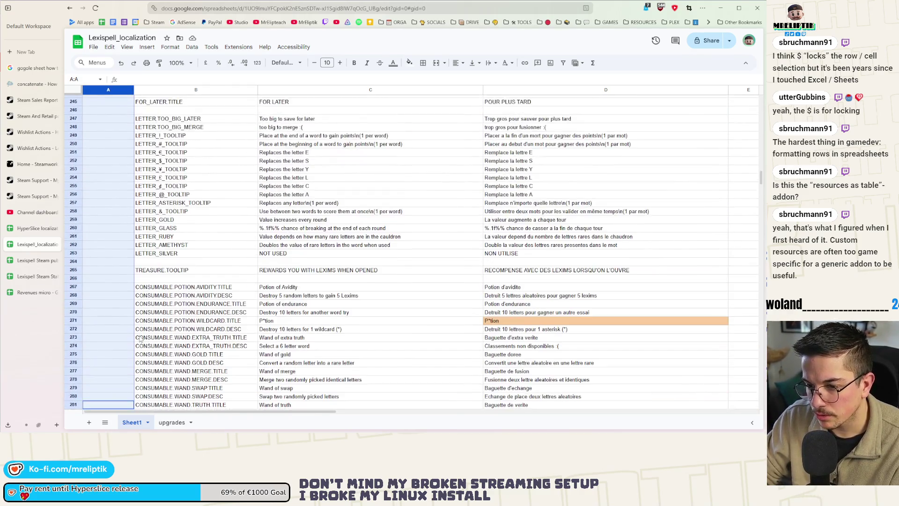
pyautogui.scroll(-3, 144, 334)
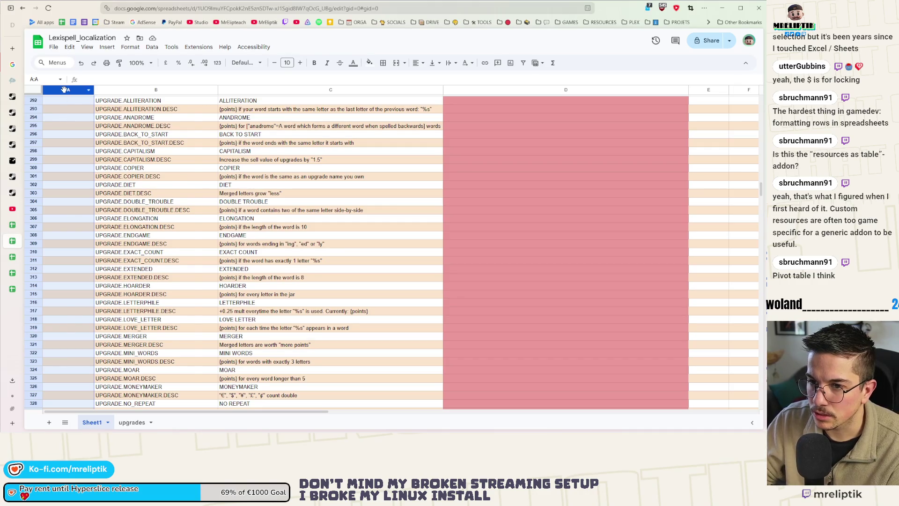
pyautogui.rightClick(64, 90)
pyautogui.click(102, 184)
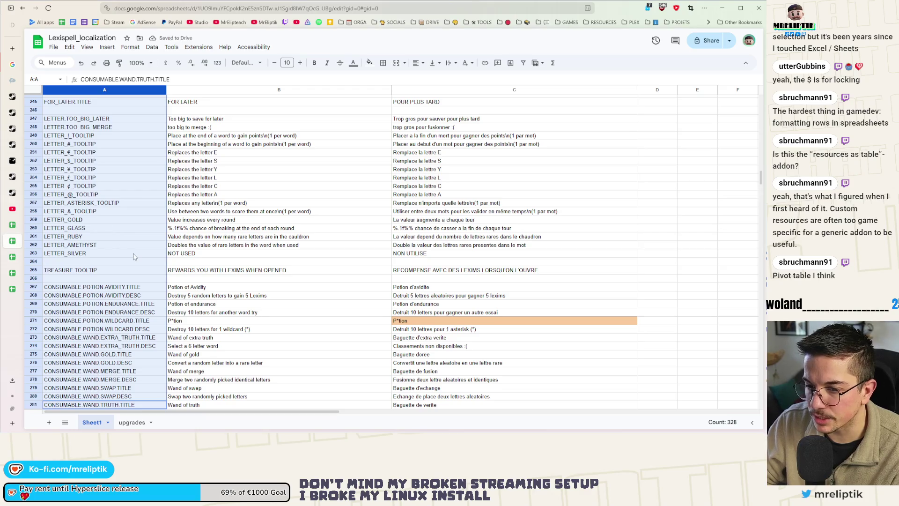
pyautogui.scroll(-8, 127, 239)
pyautogui.scroll(-1, 135, 258)
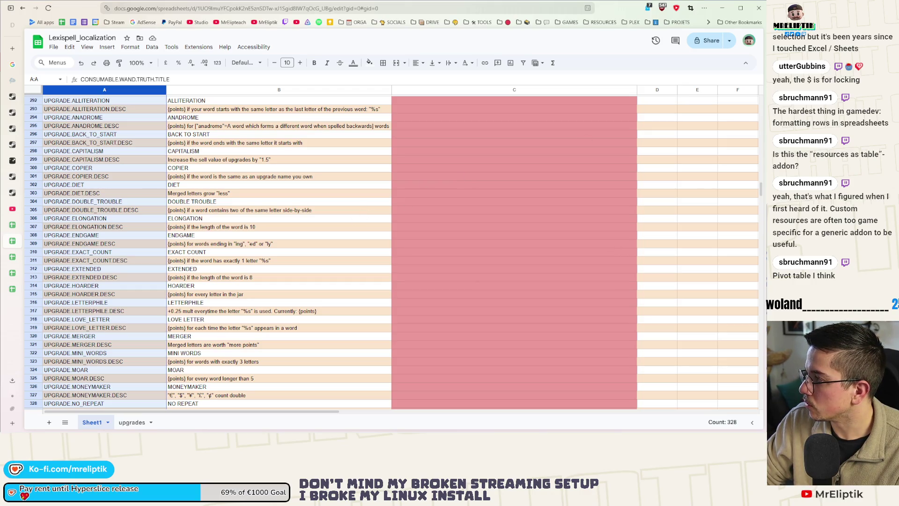
pyautogui.hotkey('alt', 'Tab')
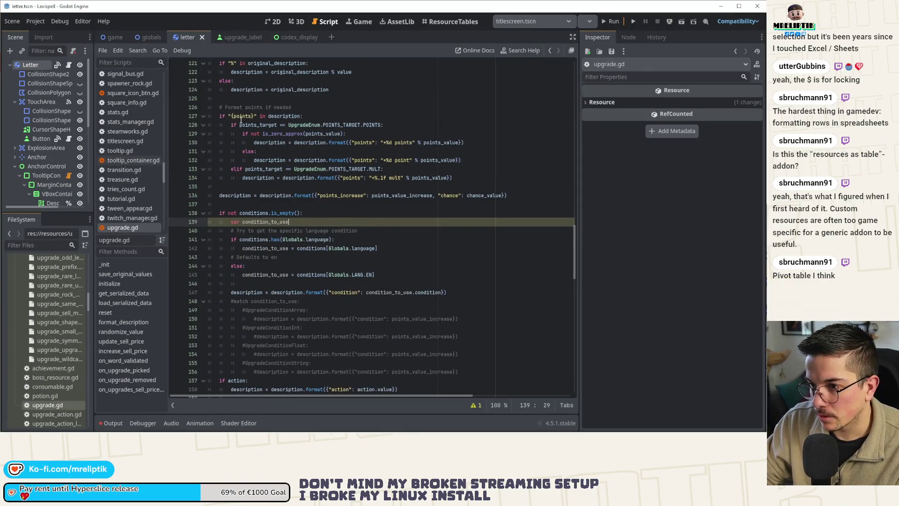
# Duplicate the points formatting block, comment out the copy (lines 135–142) with Ctrl+K, and save
pyautogui.doubleClick(242, 115)
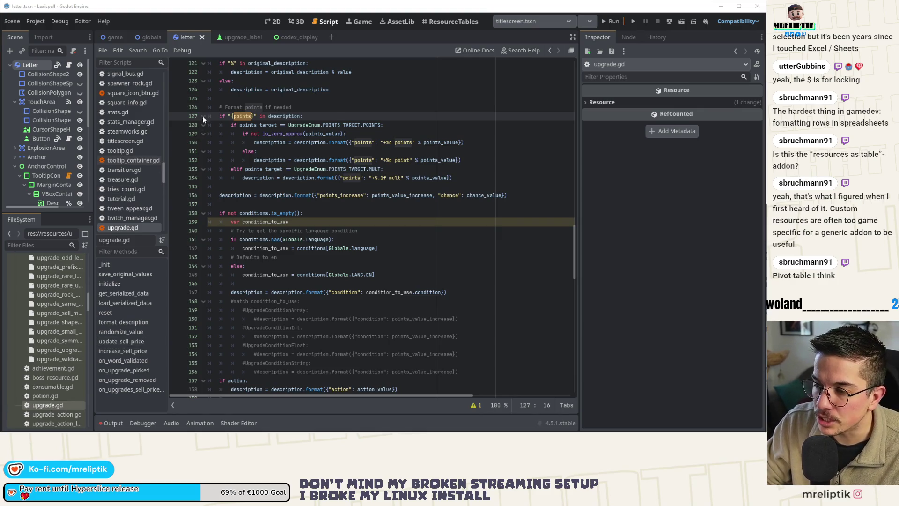
pyautogui.moveTo(219, 116); pyautogui.dragTo(486, 180)
pyautogui.hotkey('ctrl', 'c')
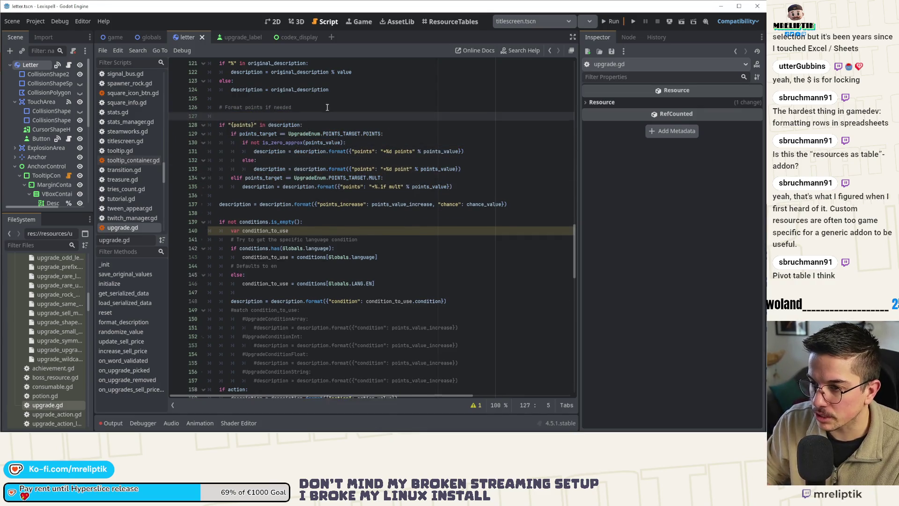
pyautogui.hotkey('ctrl', 'v')
pyautogui.click(242, 222)
pyautogui.moveTo(221, 188)
pyautogui.mouseDown()
pyautogui.moveTo(403, 249)
pyautogui.moveTo(486, 248)
pyautogui.mouseUp()
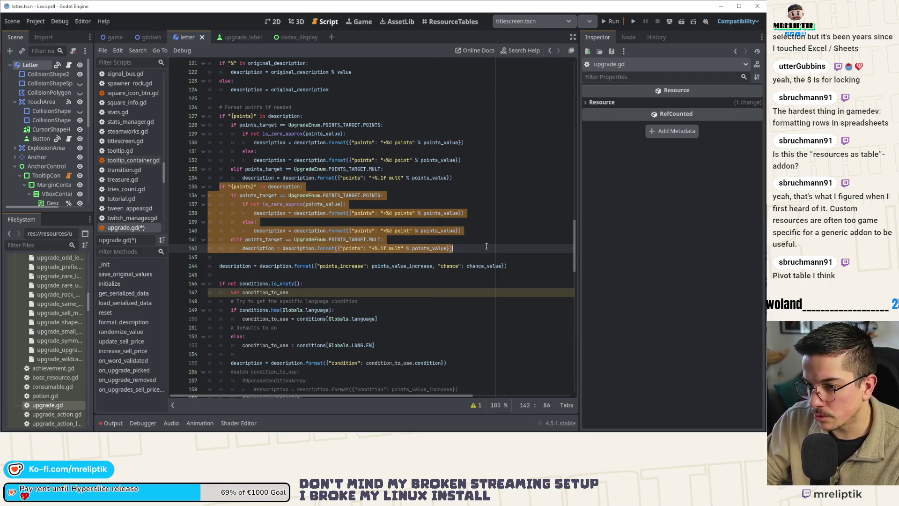
pyautogui.hotkey('ctrl', 'k')
pyautogui.hotkey('ctrl', 's')
# Delete the if "{points}" check line, unindent the remaining points block, and save
pyautogui.click(304, 116)
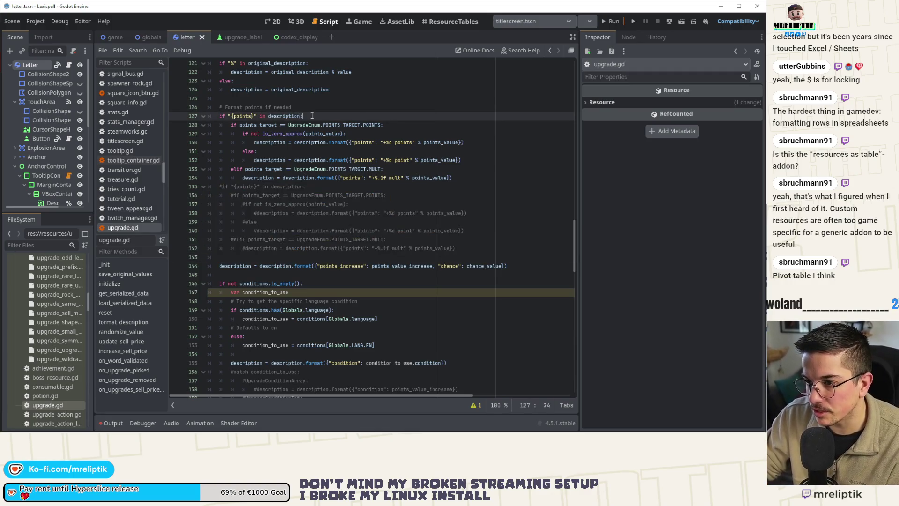
pyautogui.hotkey('ctrl', 'shift', 'k')
pyautogui.moveTo(230, 116); pyautogui.dragTo(375, 169)
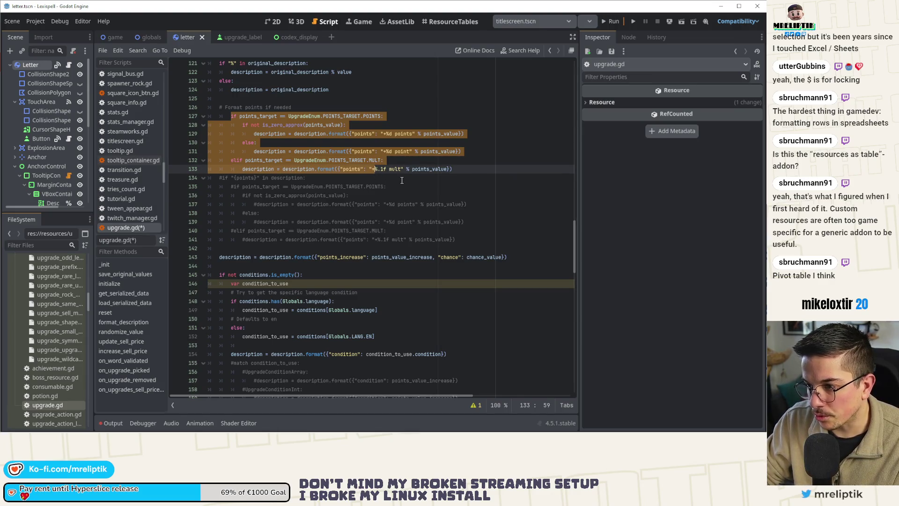
pyautogui.hotkey('shift', 'Tab')
pyautogui.click(391, 168)
pyautogui.hotkey('ctrl', 's')
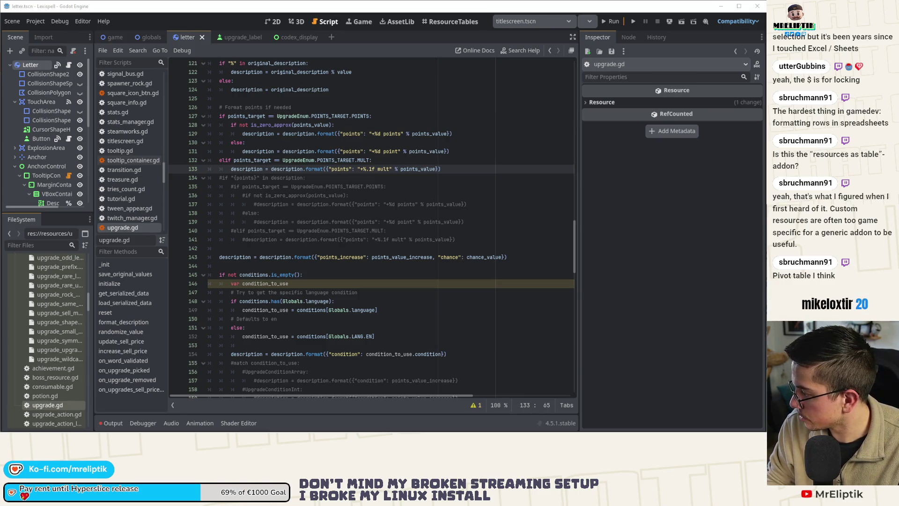
# Scroll through upgrade.gd, highlight uses of action on line 165, and return to the localization sheet
pyautogui.scroll(-2, 366, 299)
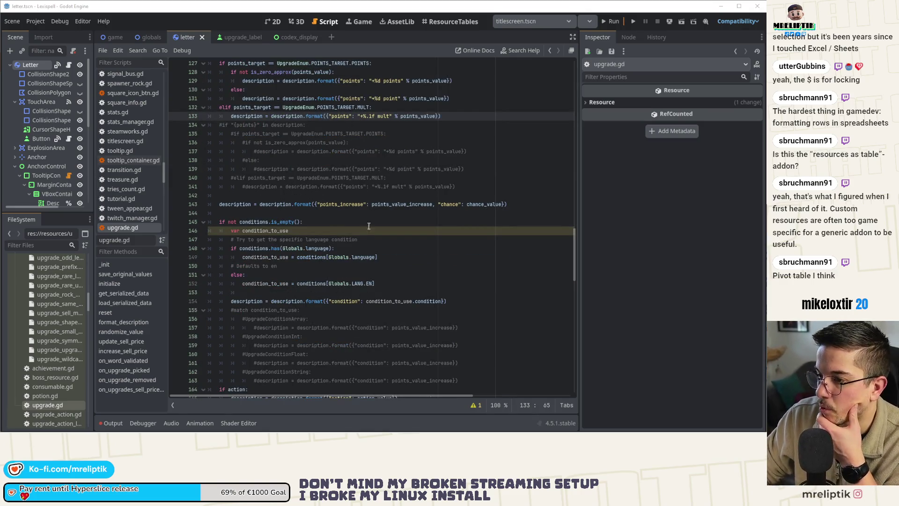
pyautogui.scroll(-4, 375, 307)
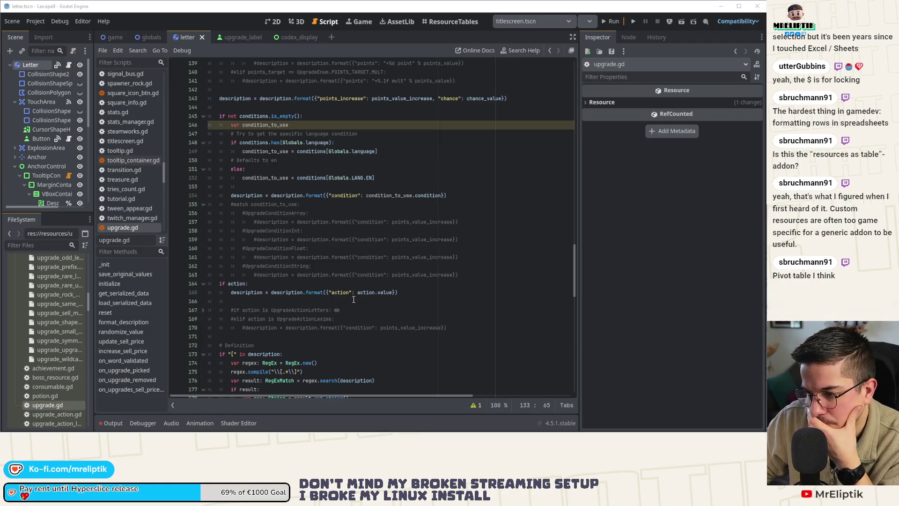
pyautogui.doubleClick(341, 292)
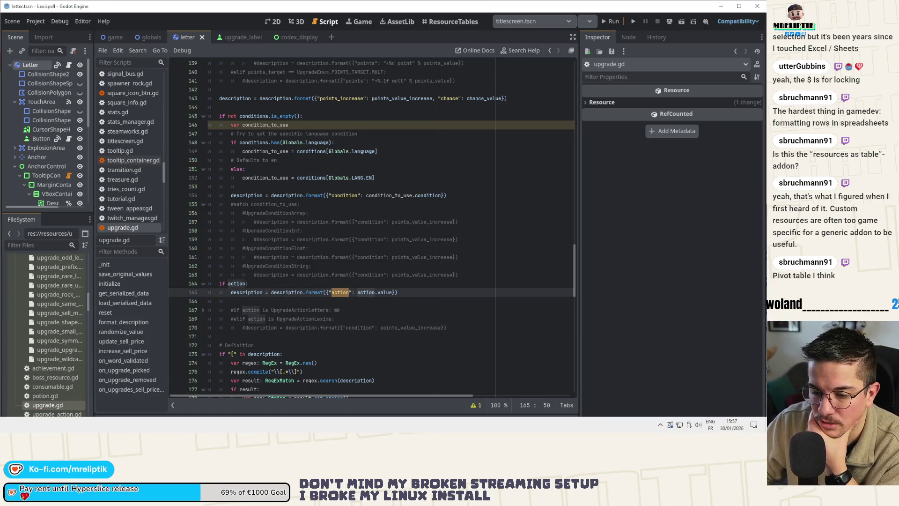
pyautogui.hotkey('alt', 'Tab')
pyautogui.scroll(5, 192, 237)
pyautogui.scroll(-1, 263, 252)
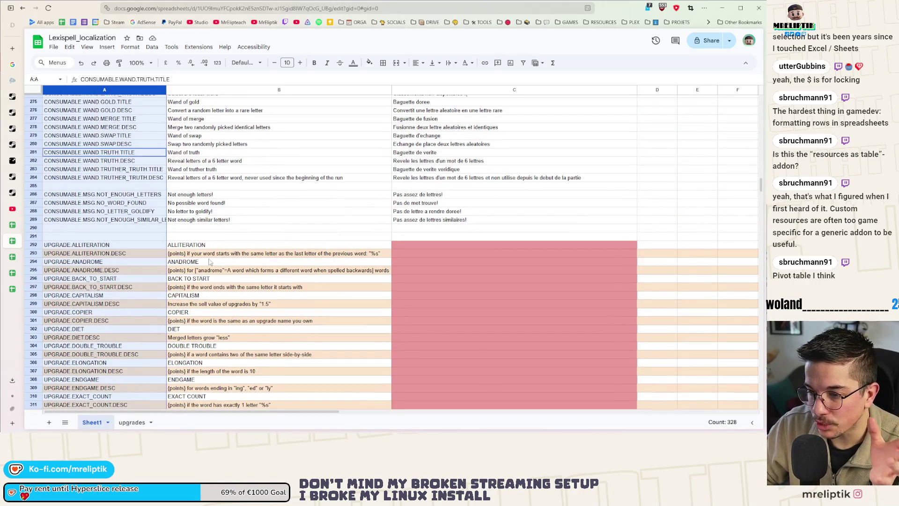
# In B293, replace the ALLITERATION description's trailing %s with {condition} and commit the edit
pyautogui.click(211, 255)
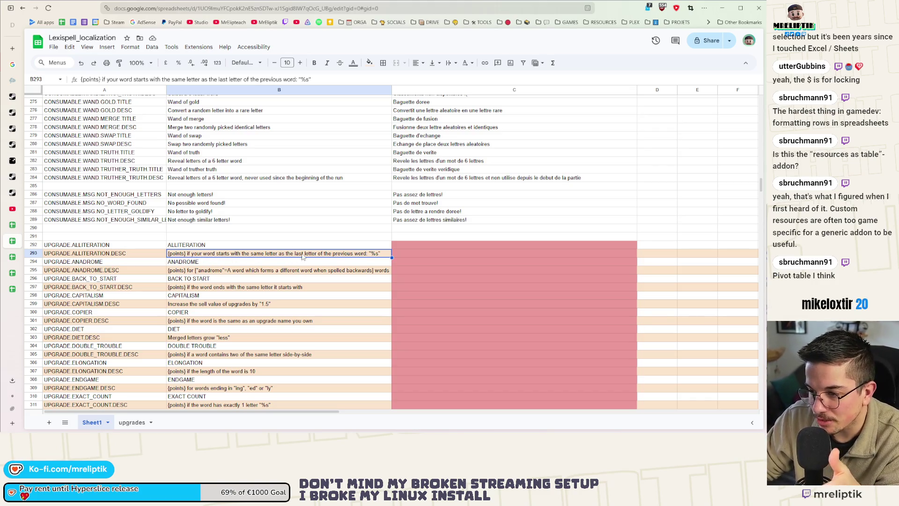
pyautogui.doubleClick(377, 255)
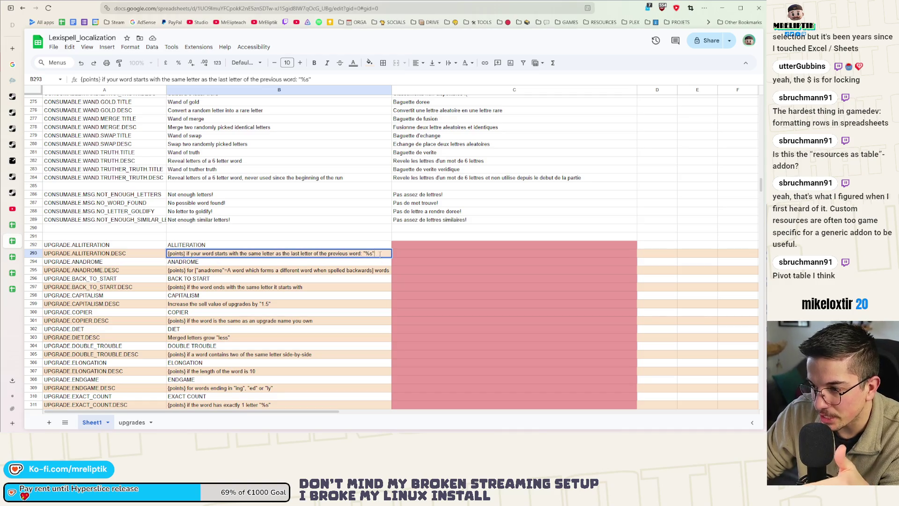
pyautogui.moveTo(377, 255); pyautogui.dragTo(363, 254)
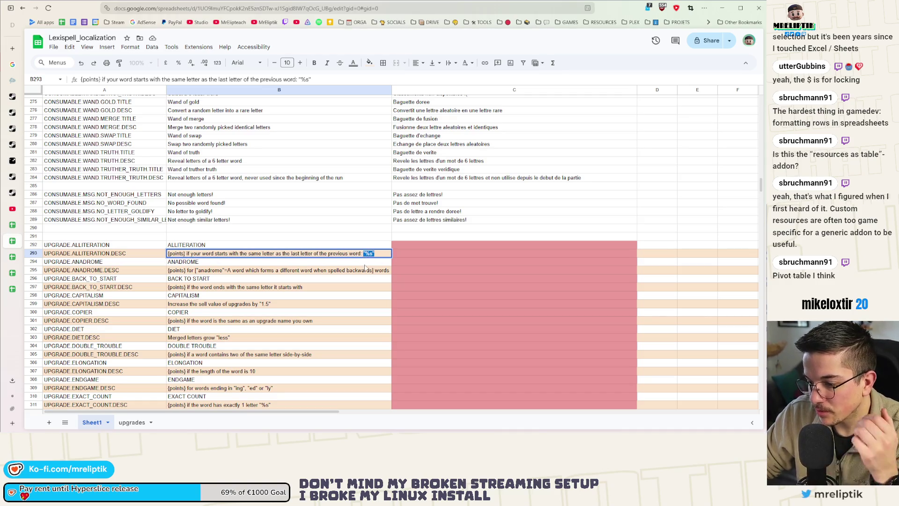
pyautogui.write('{}')
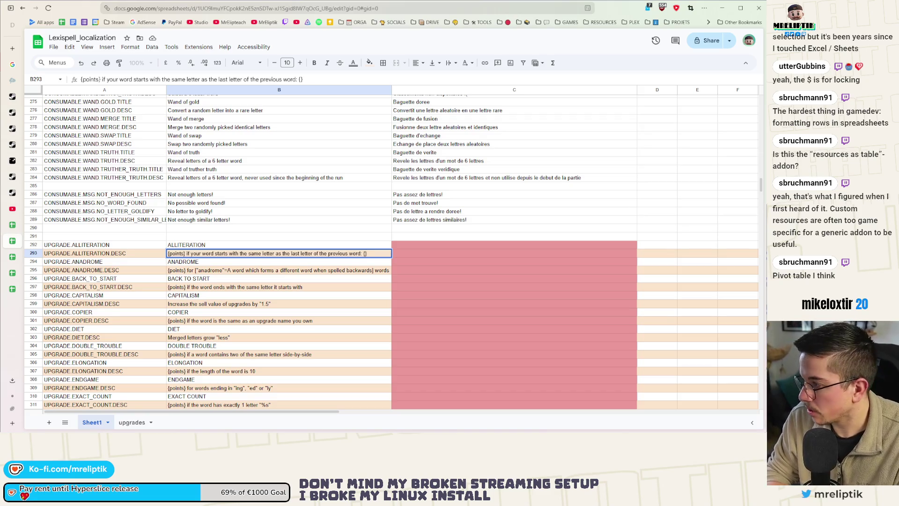
pyautogui.write('condii')
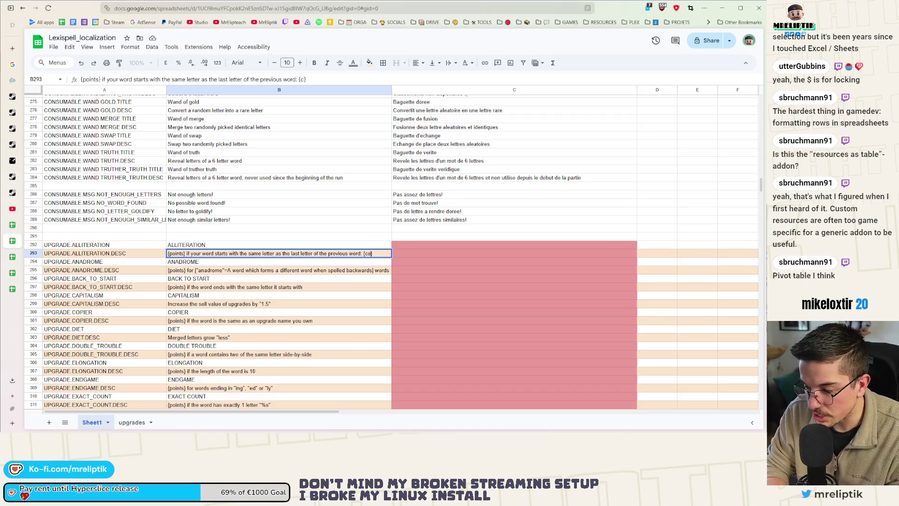
pyautogui.press('BackSpace')
pyautogui.write('tion')
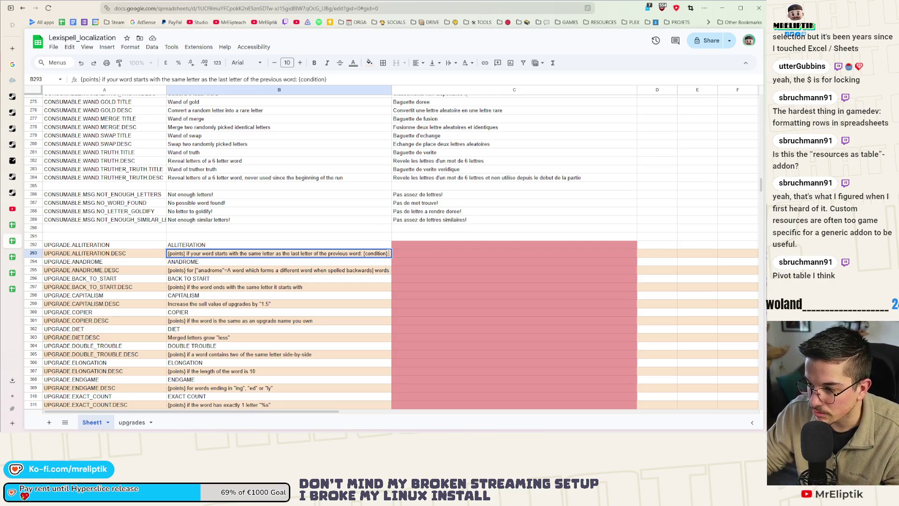
pyautogui.moveTo(389, 253); pyautogui.dragTo(365, 260)
pyautogui.click(315, 288)
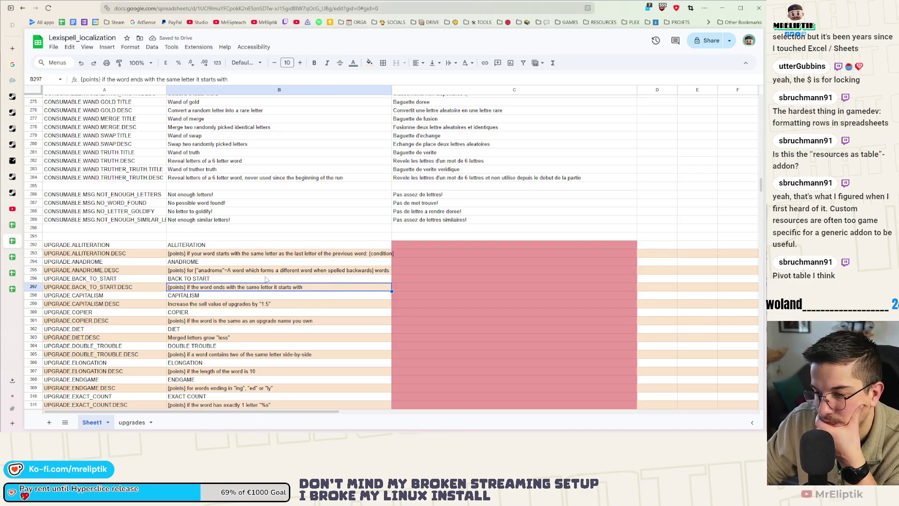
pyautogui.click(249, 270)
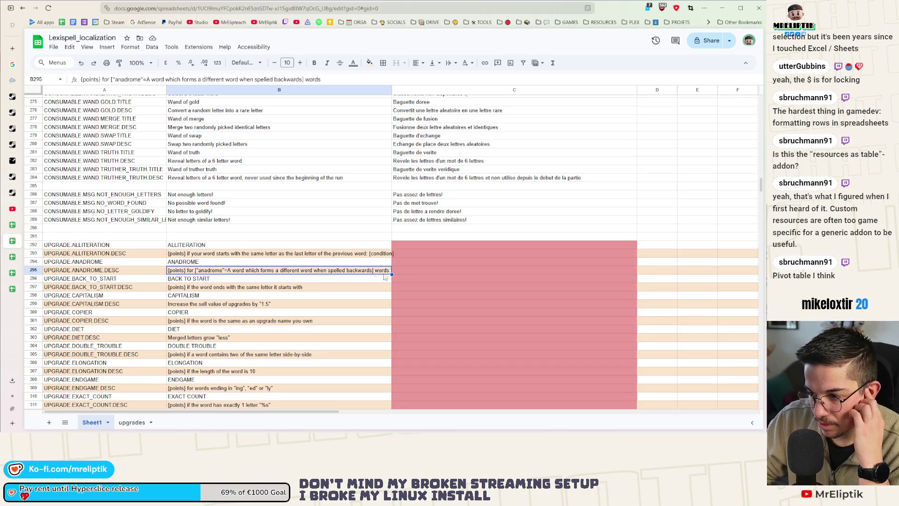
# Inspect the BACK_TO_START title formula and its description
pyautogui.click(367, 280)
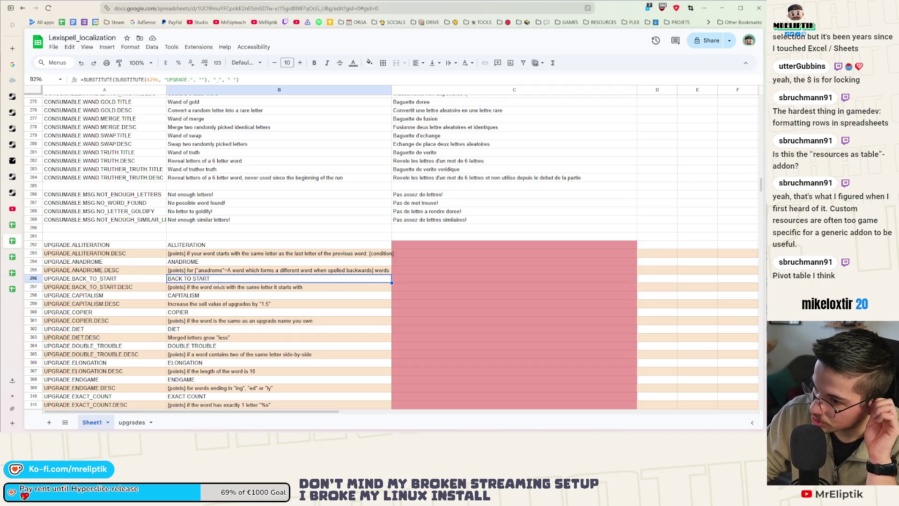
pyautogui.click(220, 286)
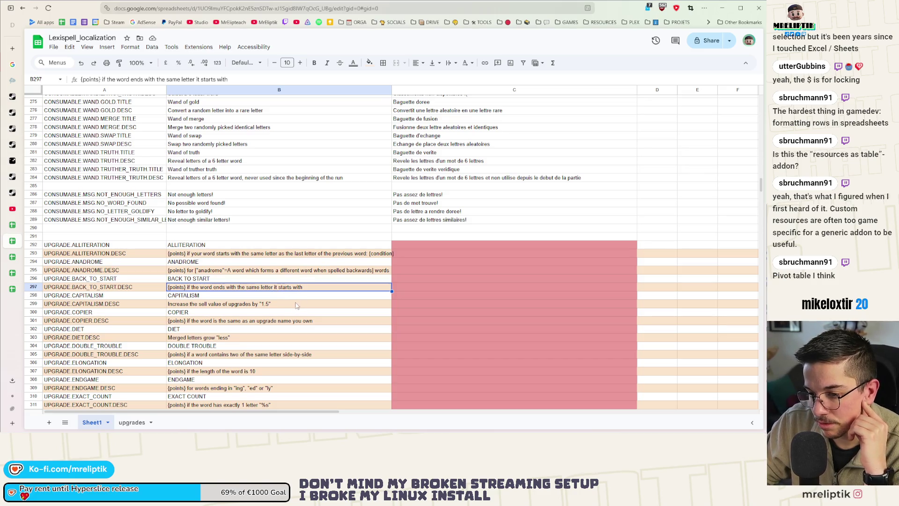
pyautogui.scroll(-3, 220, 305)
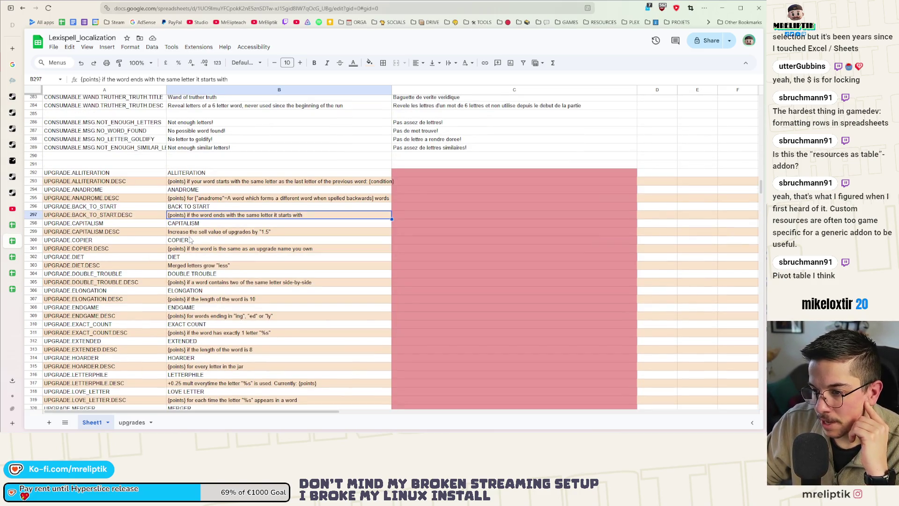
# Replace the hard-coded 1.5 in B299's CAPITALISM description with {points}
pyautogui.click(187, 234)
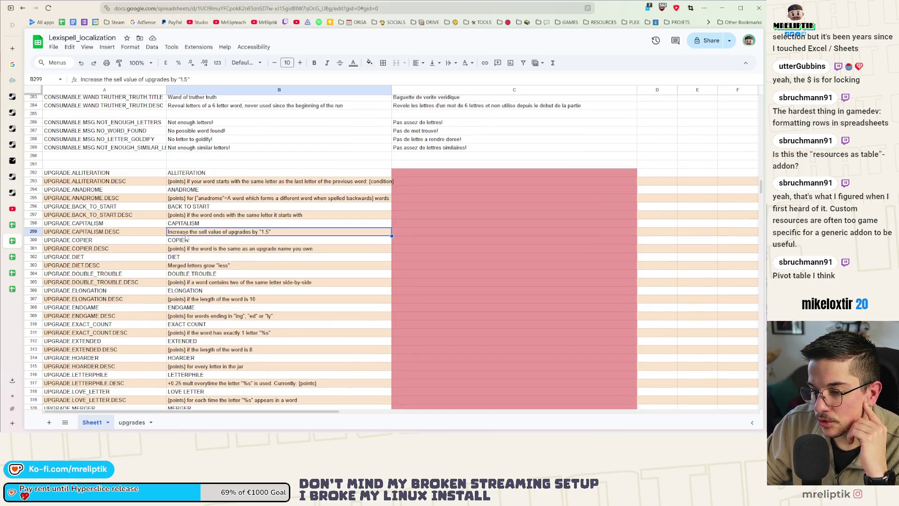
pyautogui.doubleClick(284, 235)
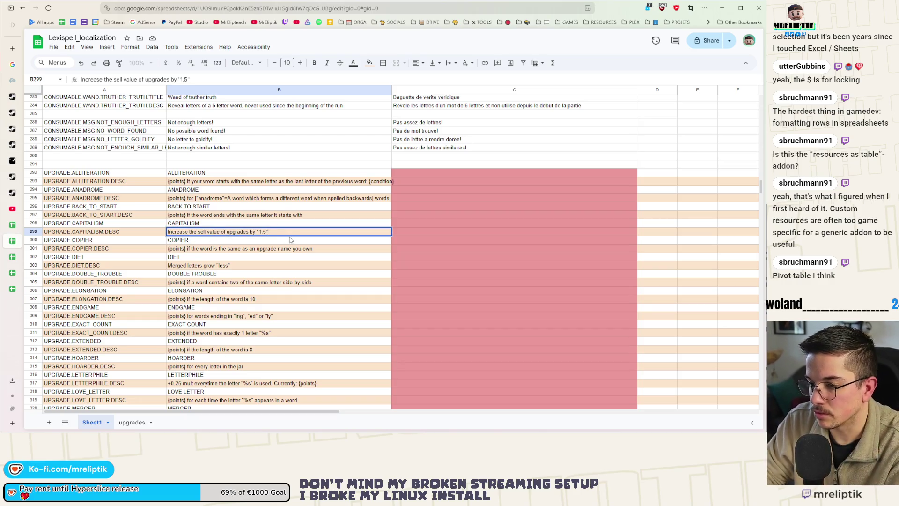
pyautogui.press('BackSpace')
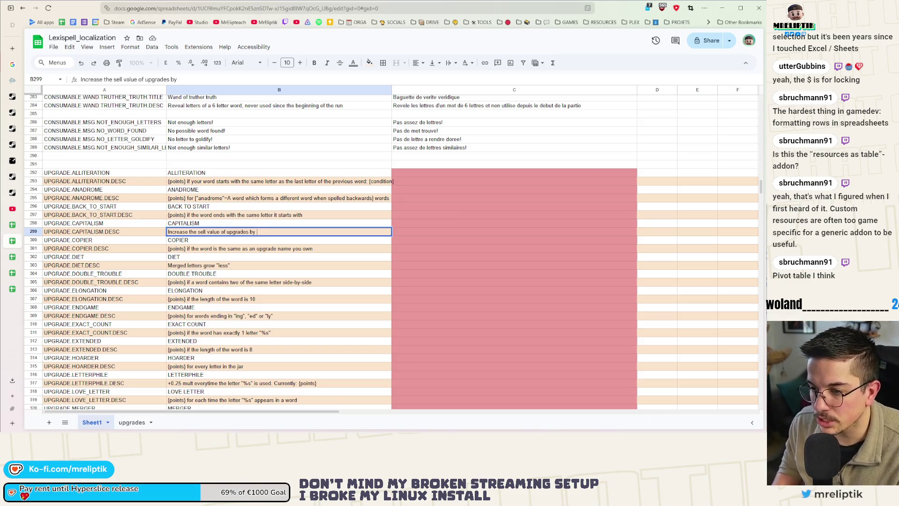
pyautogui.write('{p}')
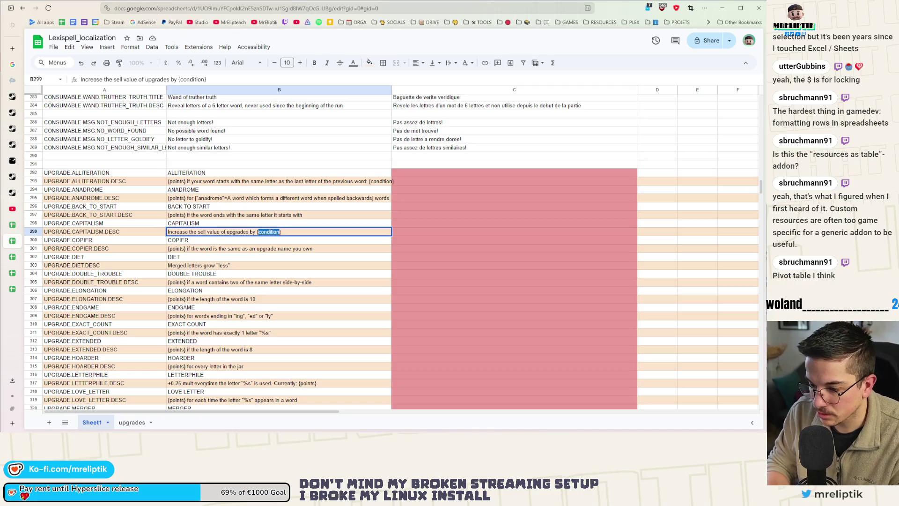
pyautogui.write('oints')
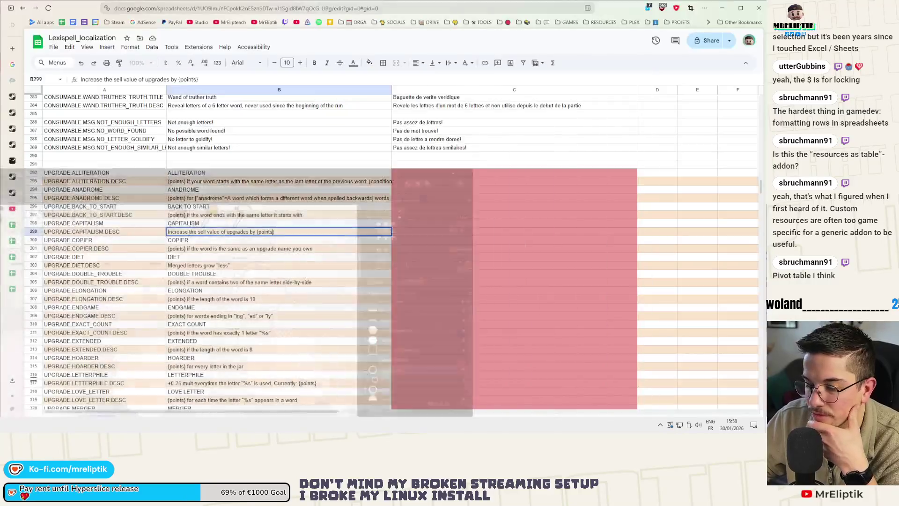
pyautogui.hotkey('alt', 'Tab')
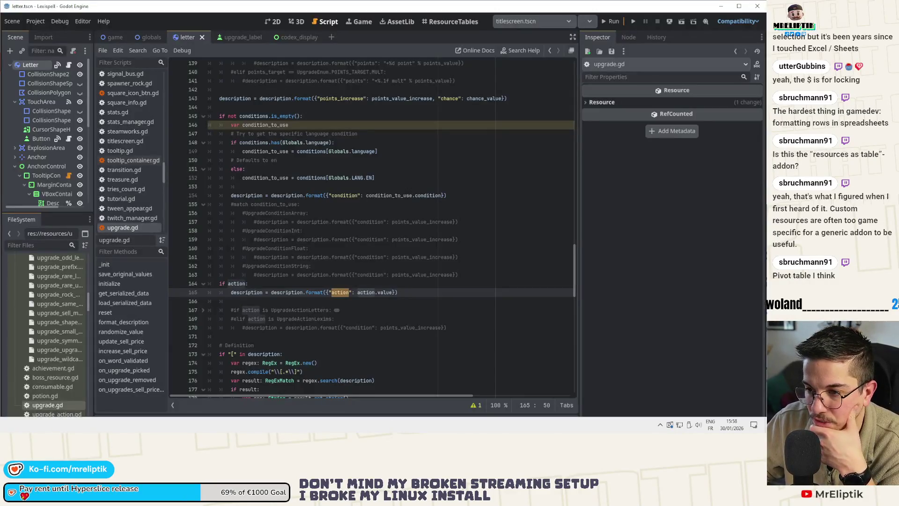
# Review upgrade.gd's exported variables and format_description, highlighting where points_value and action are used
pyautogui.click(424, 216)
pyautogui.scroll(8, 412, 224)
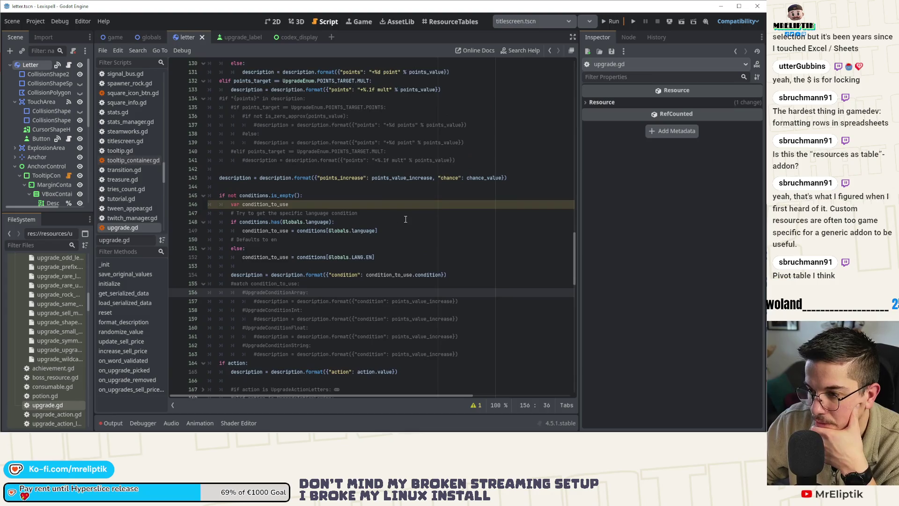
pyautogui.scroll(12, 407, 231)
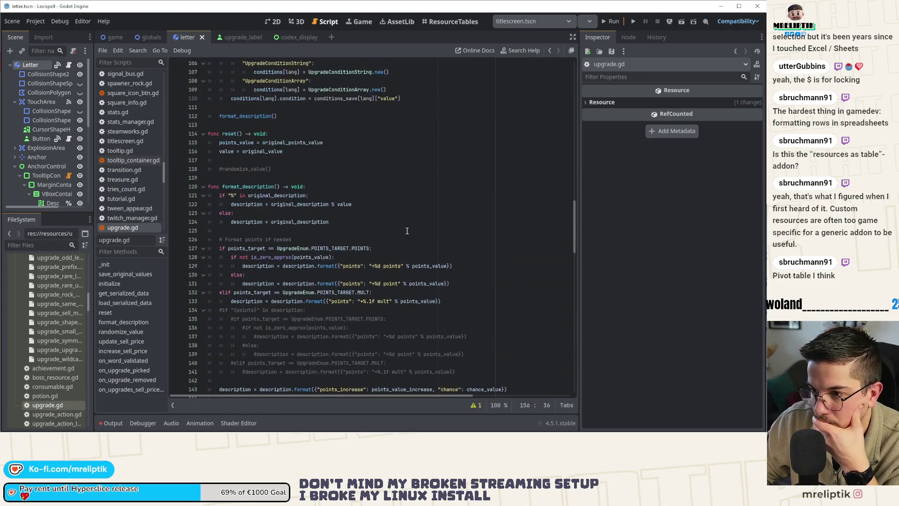
pyautogui.scroll(20, 406, 243)
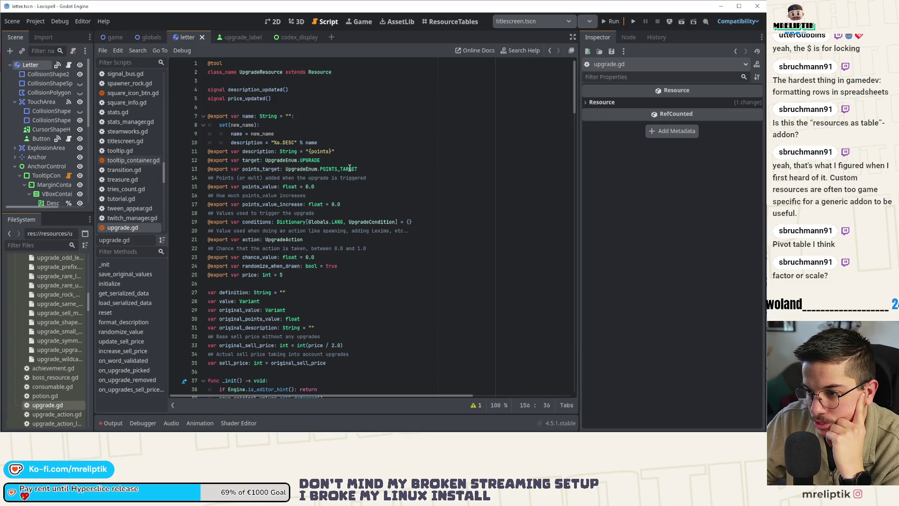
pyautogui.doubleClick(264, 187)
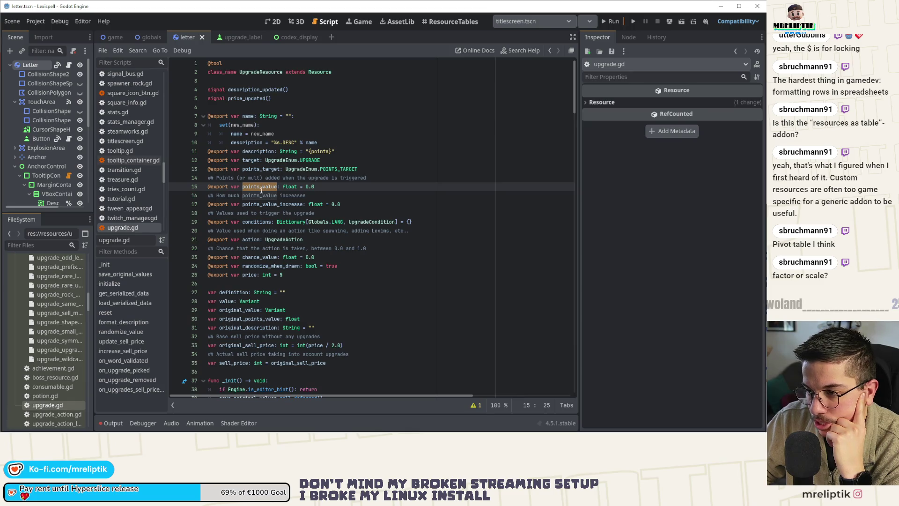
pyautogui.doubleClick(251, 239)
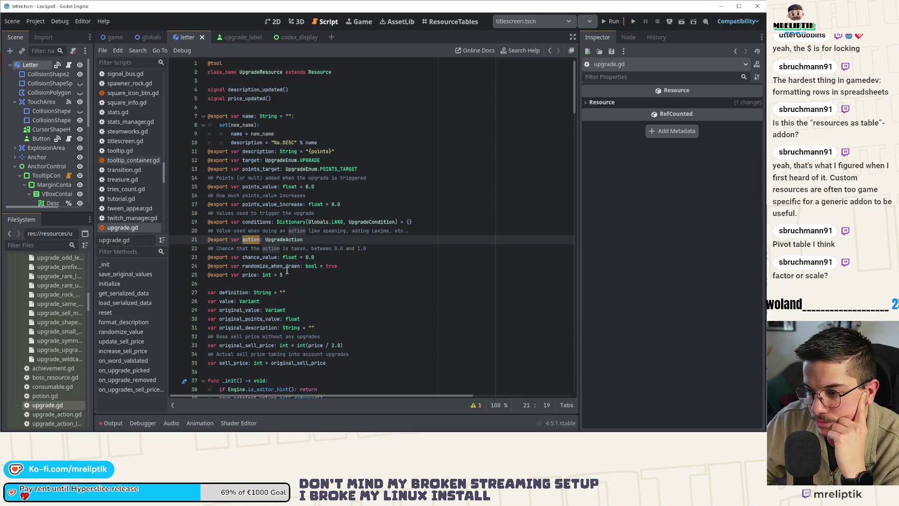
pyautogui.scroll(-19, 287, 271)
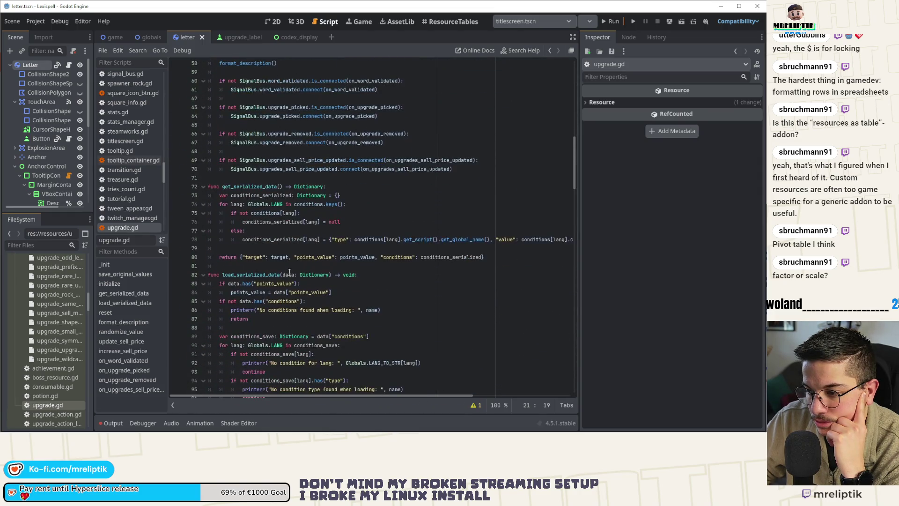
pyautogui.scroll(-8, 290, 272)
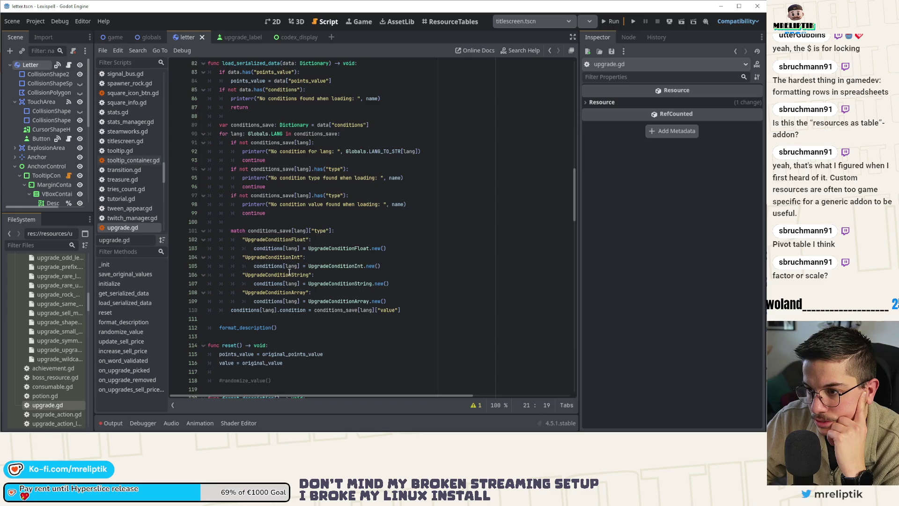
pyautogui.scroll(-10, 290, 272)
pyautogui.scroll(-2, 289, 271)
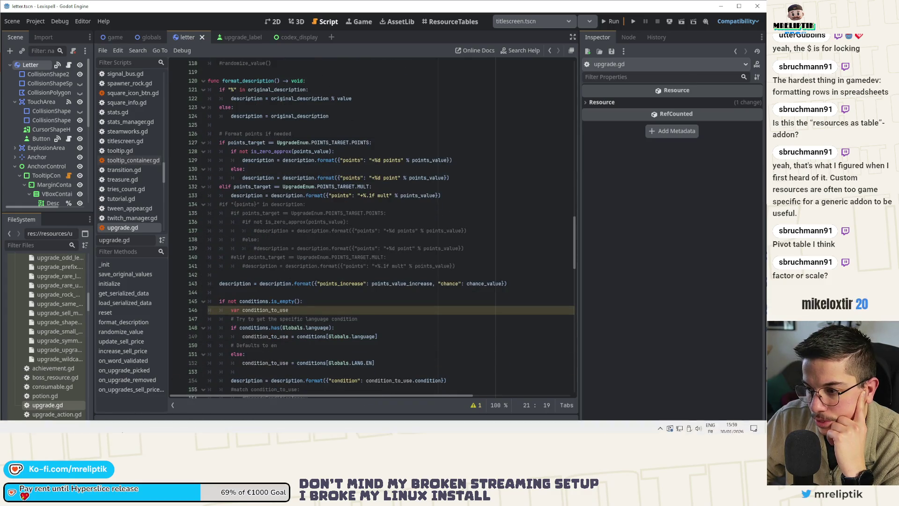
pyautogui.scroll(-4, 304, 324)
pyautogui.scroll(-2, 304, 324)
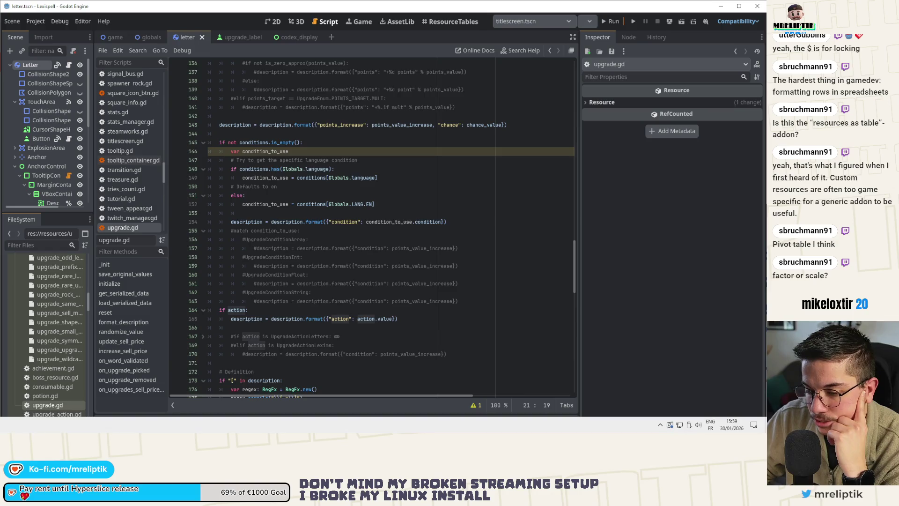
pyautogui.hotkey('alt', 'Tab')
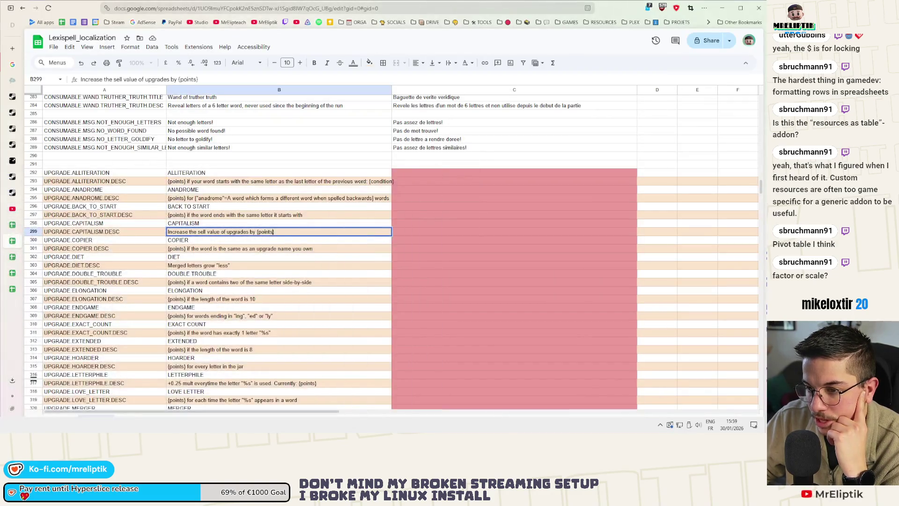
# Change B299's CAPITALISM placeholder from {points} to {action}, then move on to the DIET description
pyautogui.doubleClick(266, 232)
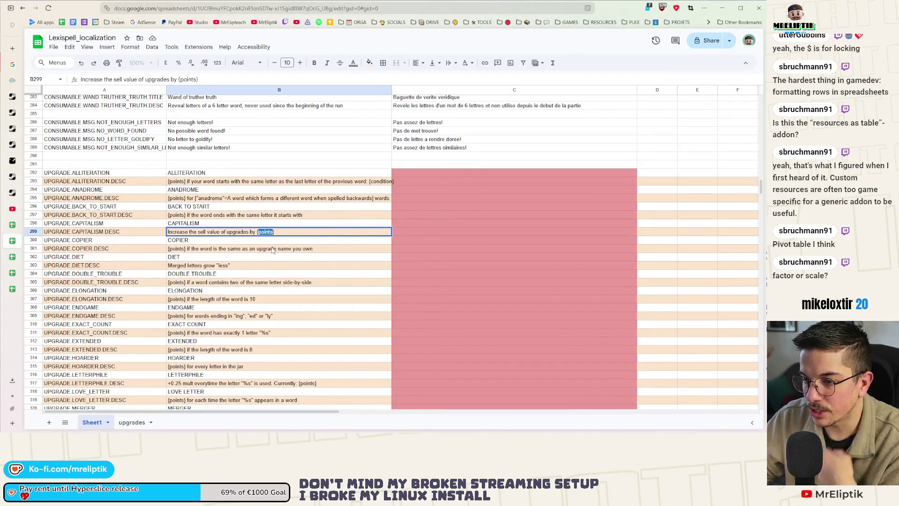
pyautogui.write('action')
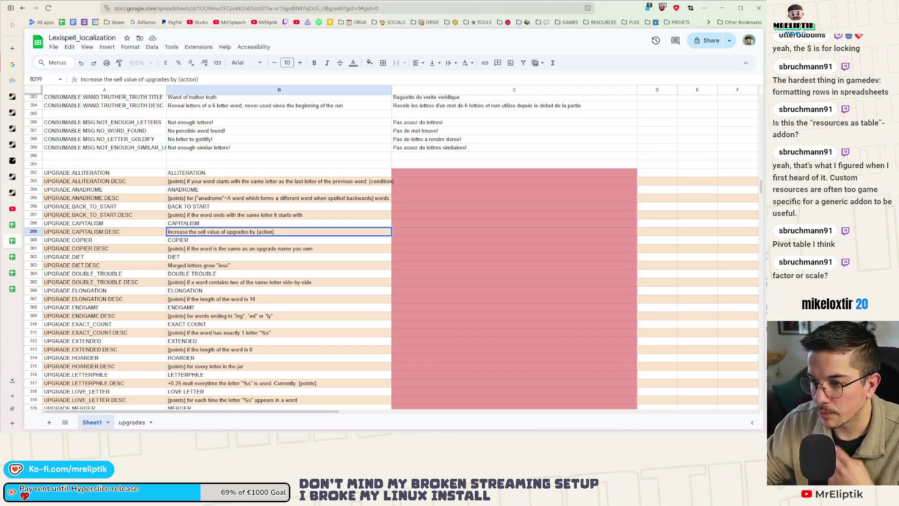
pyautogui.click(317, 249)
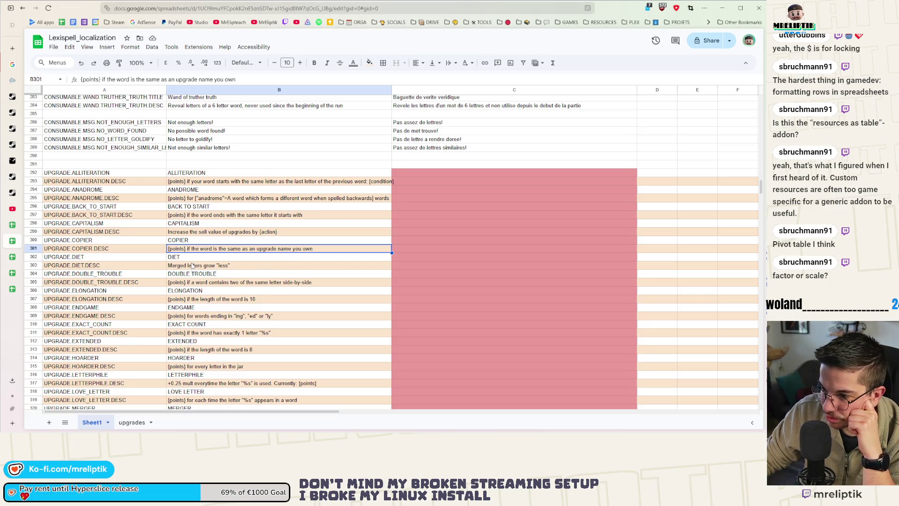
pyautogui.scroll(-1, 258, 253)
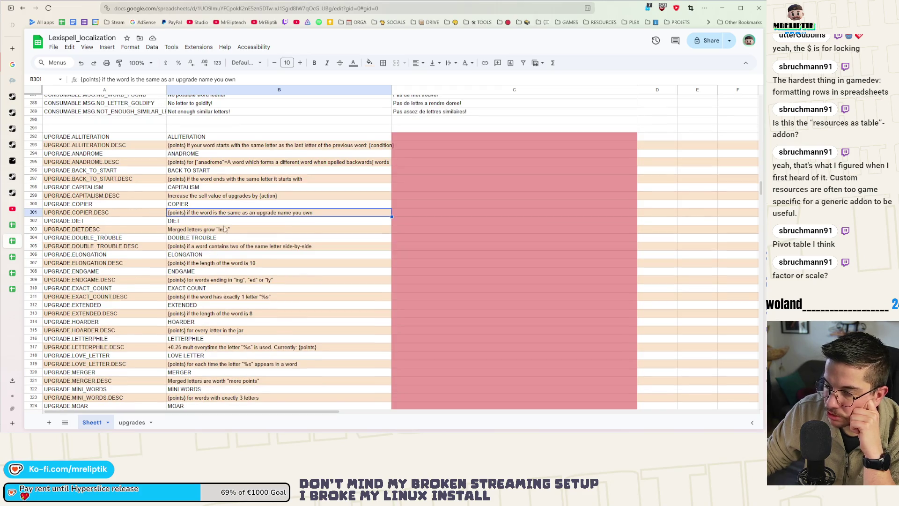
pyautogui.click(237, 231)
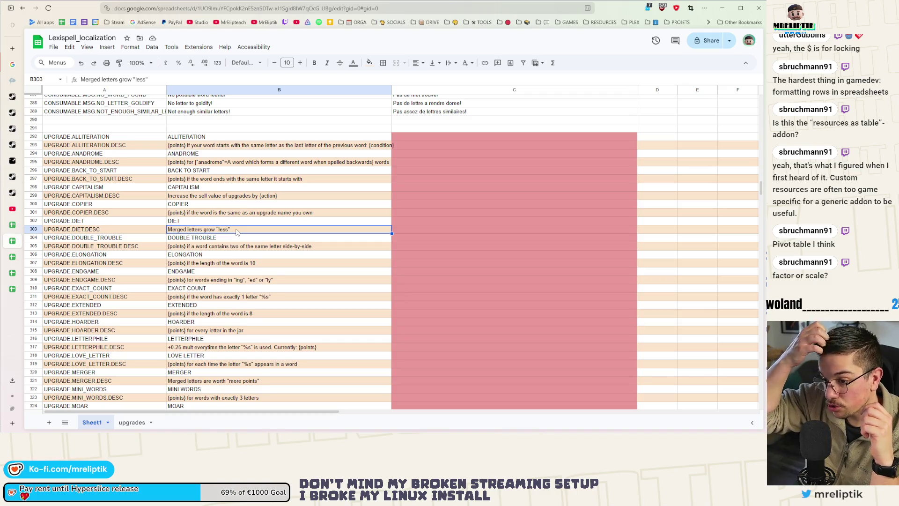
pyautogui.scroll(-3, 236, 232)
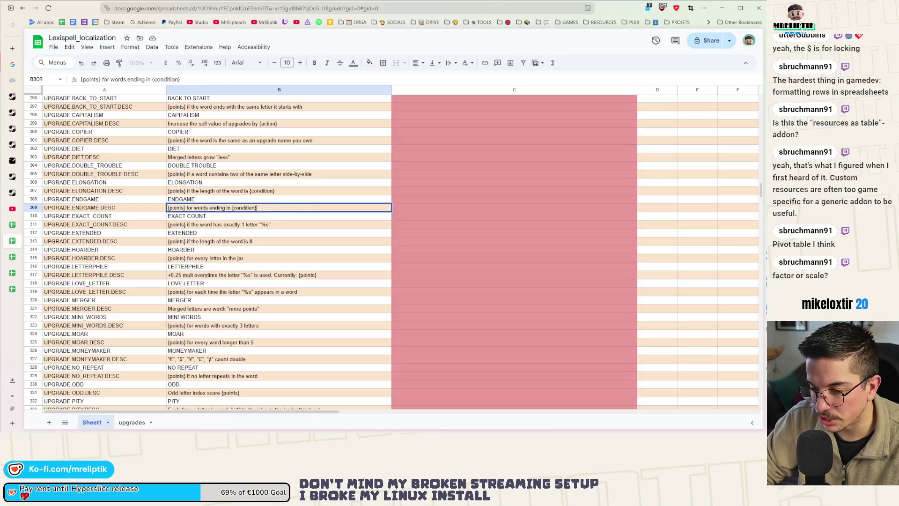
# In B311's EXACT_COUNT description, replace the quoted %s with {condition}
pyautogui.click(262, 217)
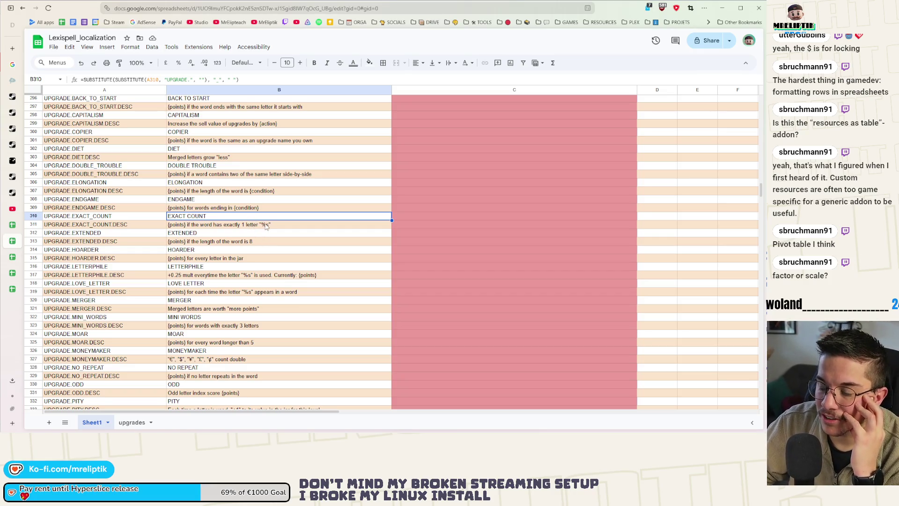
pyautogui.click(265, 226)
pyautogui.doubleClick(248, 225)
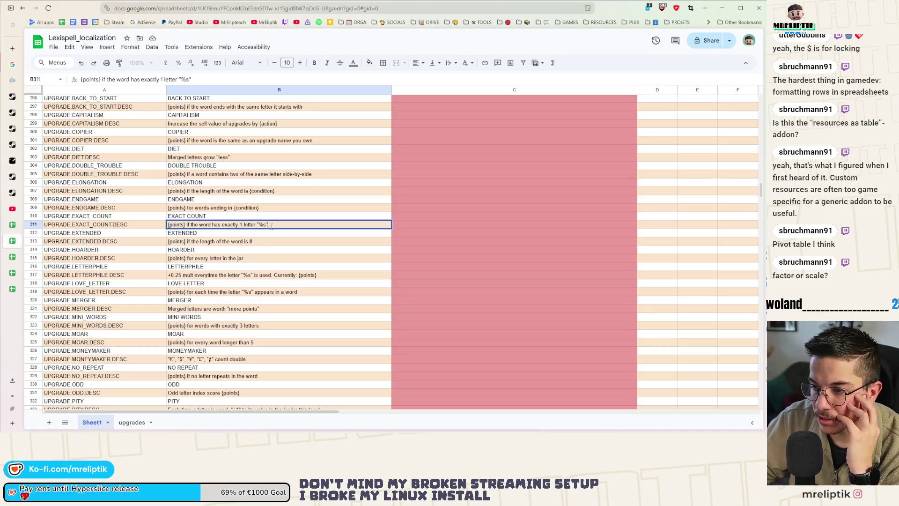
pyautogui.moveTo(269, 225); pyautogui.dragTo(256, 229)
pyautogui.write('"ing", "ed" or "ly"')
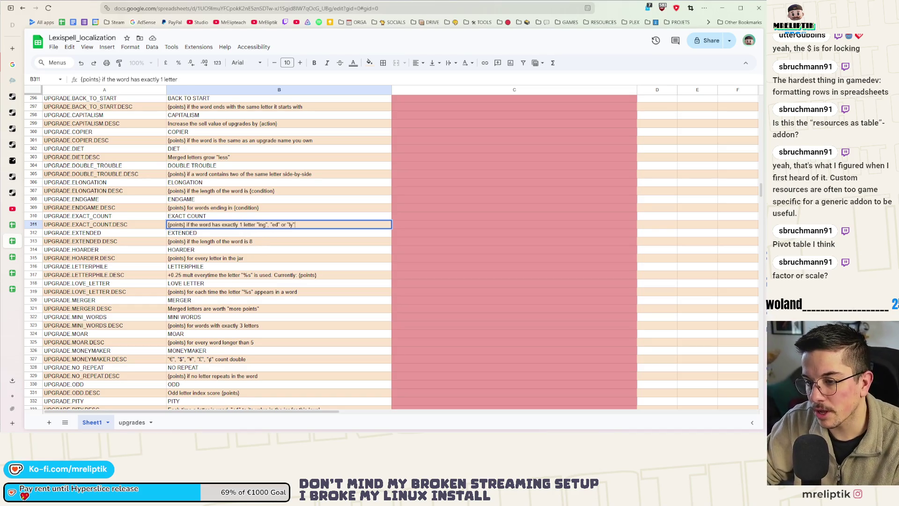
pyautogui.hotkey('ctrl', 'z')
pyautogui.write('{')
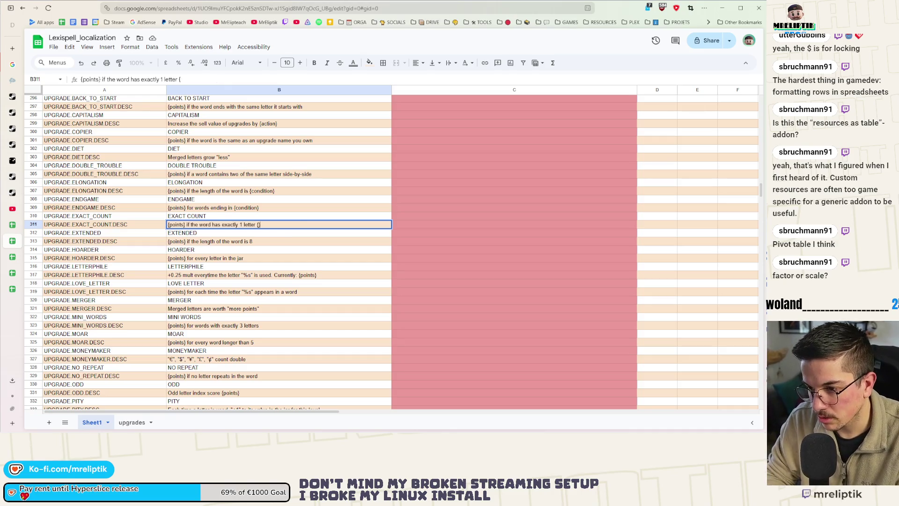
pyautogui.write('condition')
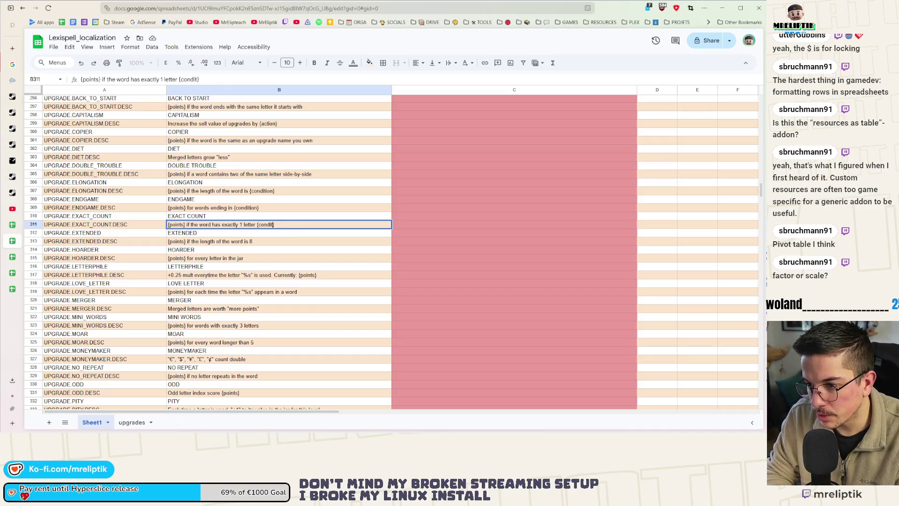
# Replace the number 1 with {condition.value} and commit the EXACT_COUNT description
pyautogui.doubleClick(241, 224)
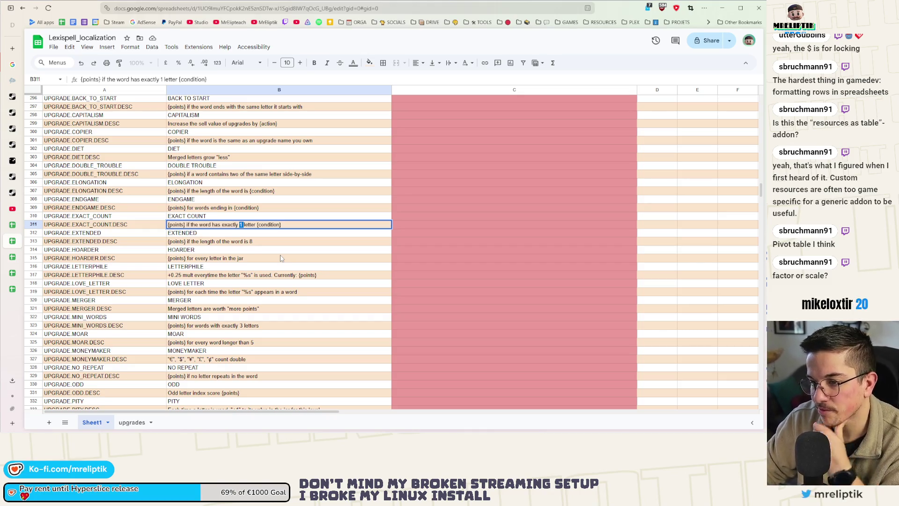
pyautogui.write('{}')
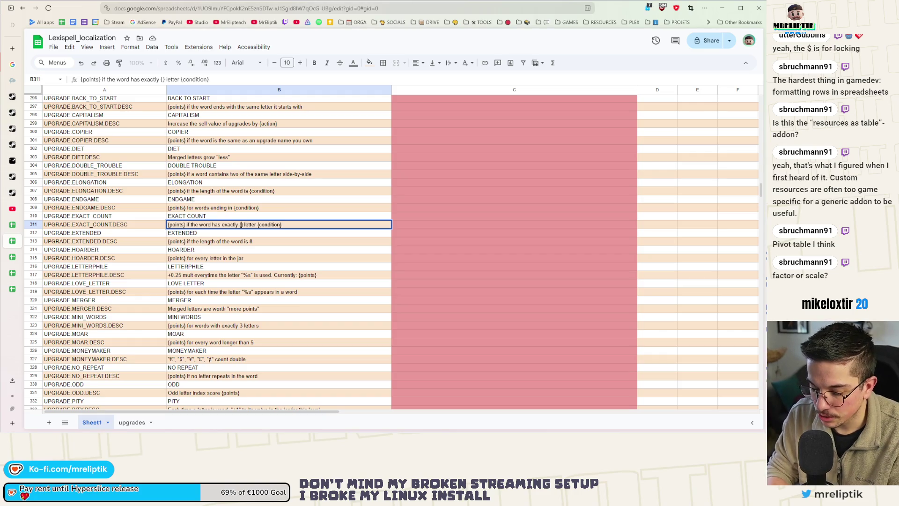
pyautogui.write(' condition_1')
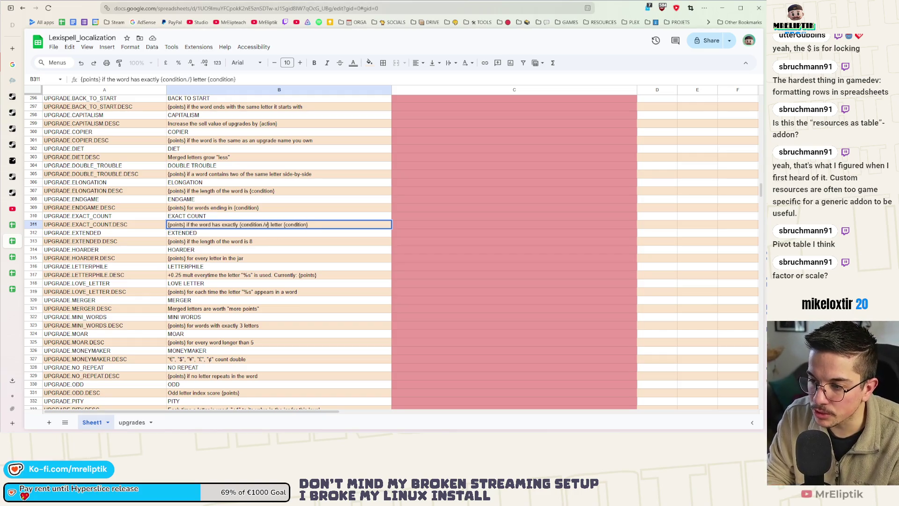
pyautogui.write('value')
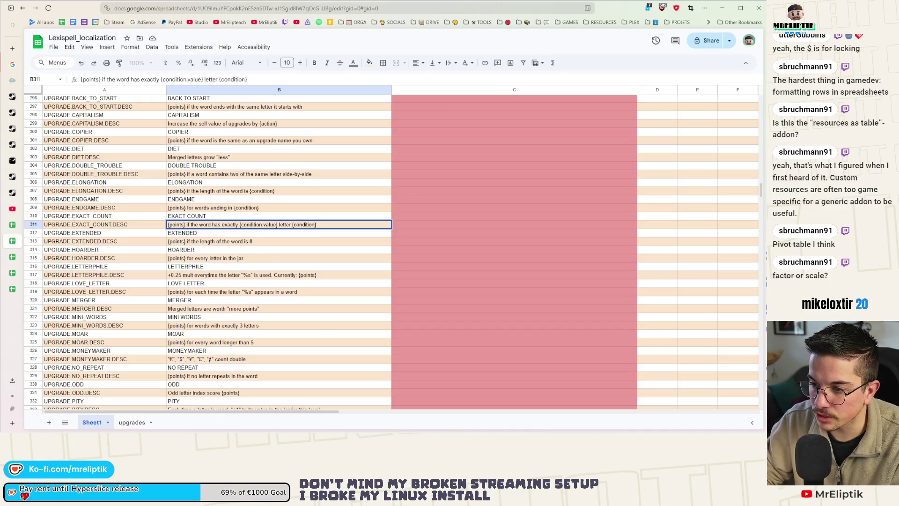
pyautogui.hotkey('ctrl', 'Return')
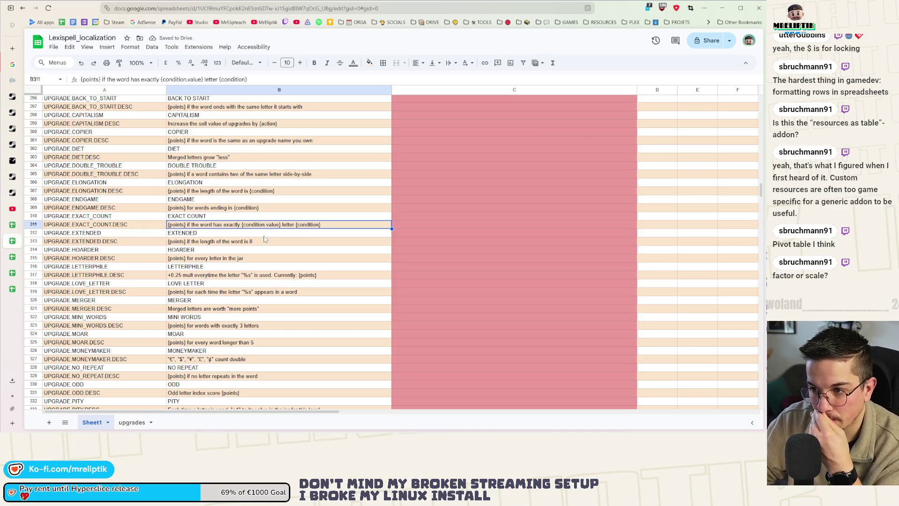
pyautogui.scroll(3, 264, 239)
pyautogui.scroll(3, 265, 234)
pyautogui.click(264, 230)
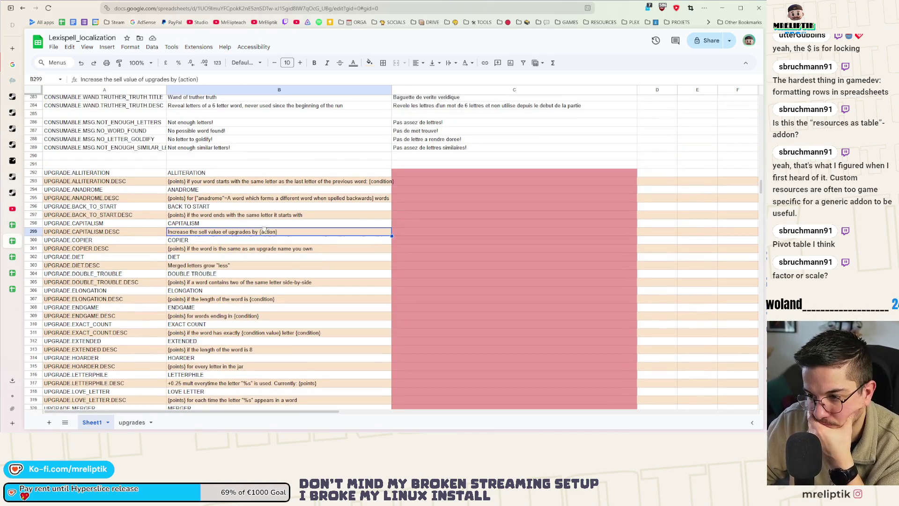
# Change the word value in B311's count placeholder to amount
pyautogui.scroll(-3, 264, 231)
pyautogui.scroll(-3, 267, 235)
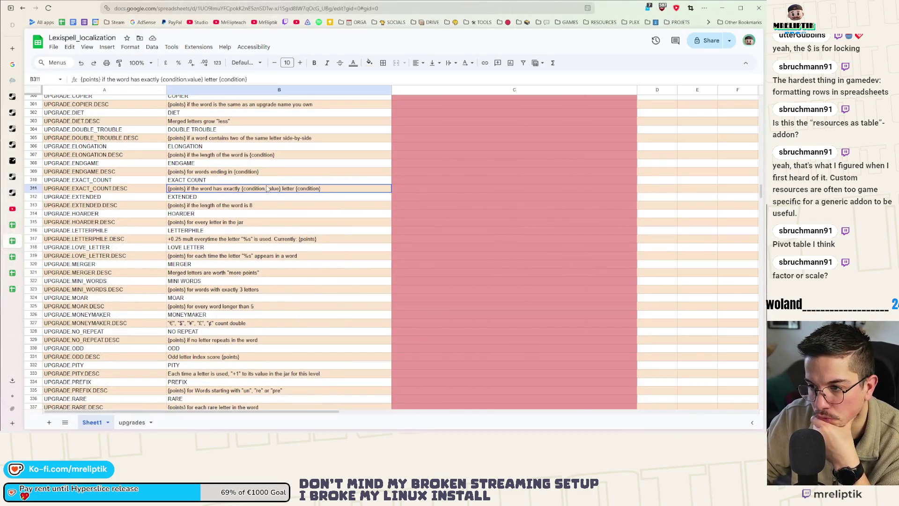
pyautogui.doubleClick(270, 188)
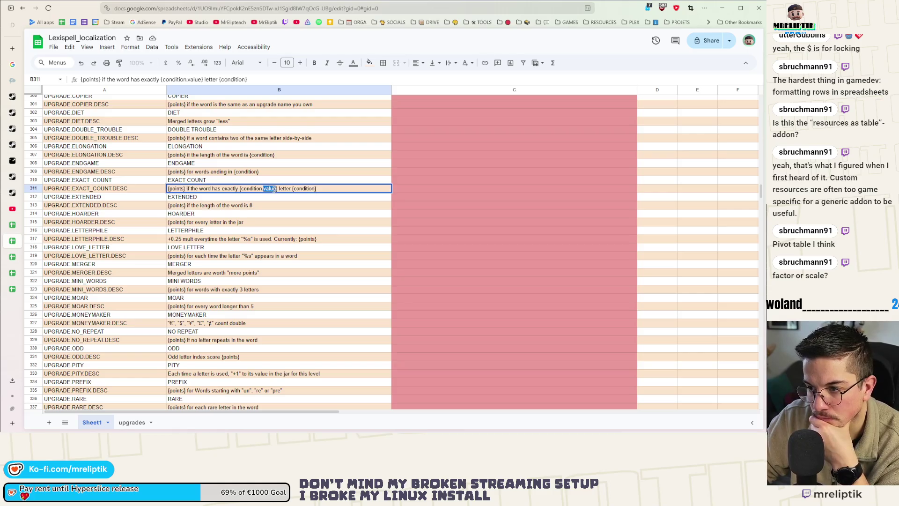
pyautogui.doubleClick(269, 188)
pyautogui.write('amount')
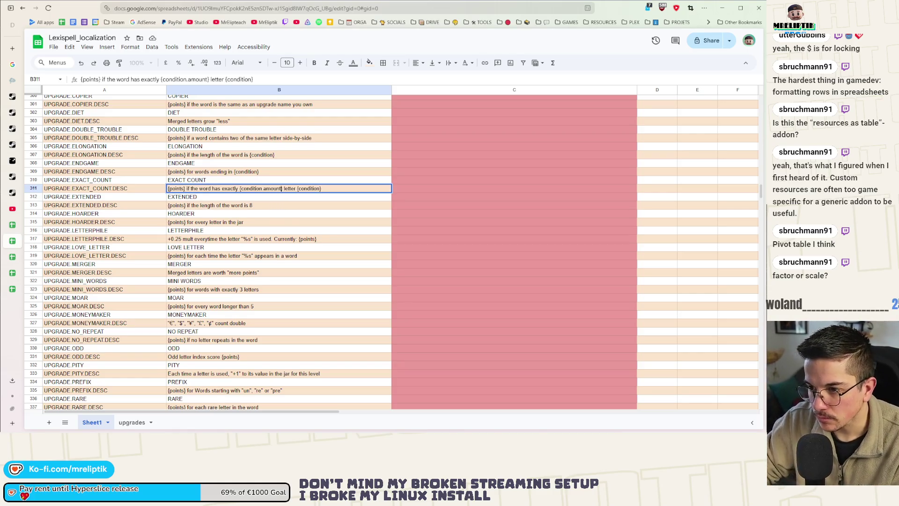
pyautogui.press('Return')
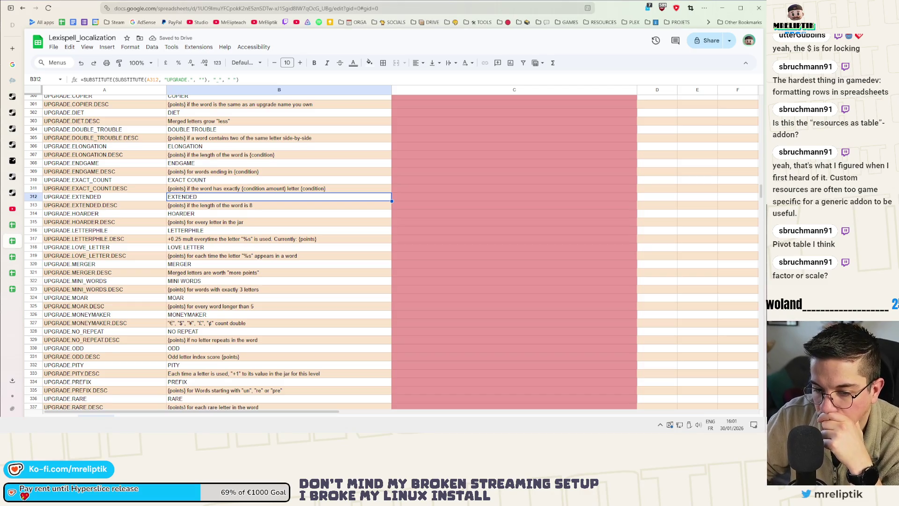
pyautogui.click(274, 211)
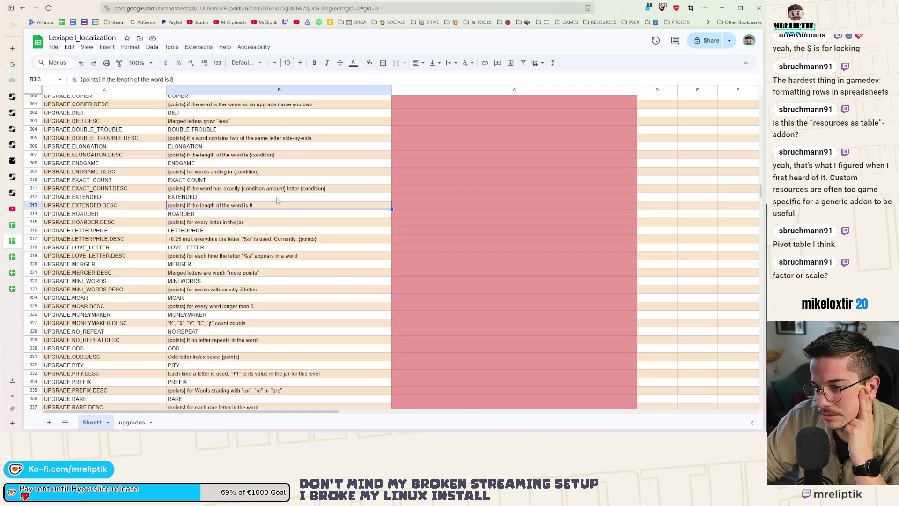
# Replace the trailing 8 in B313's EXTENDED description with {condition}
pyautogui.click(249, 200)
pyautogui.click(257, 206)
pyautogui.doubleClick(269, 205)
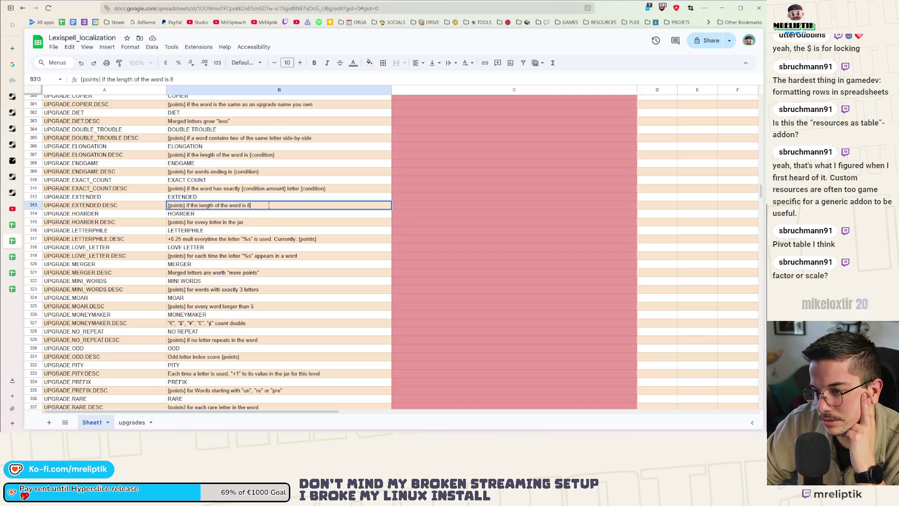
pyautogui.press('BackSpace')
pyautogui.write('"ing", "ed" or "ly"')
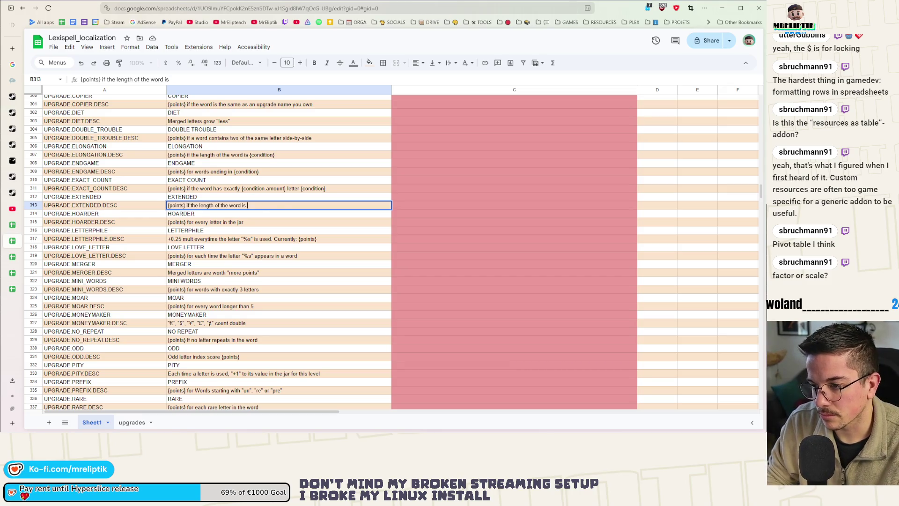
pyautogui.hotkey('ctrl', 'z')
pyautogui.write('{')
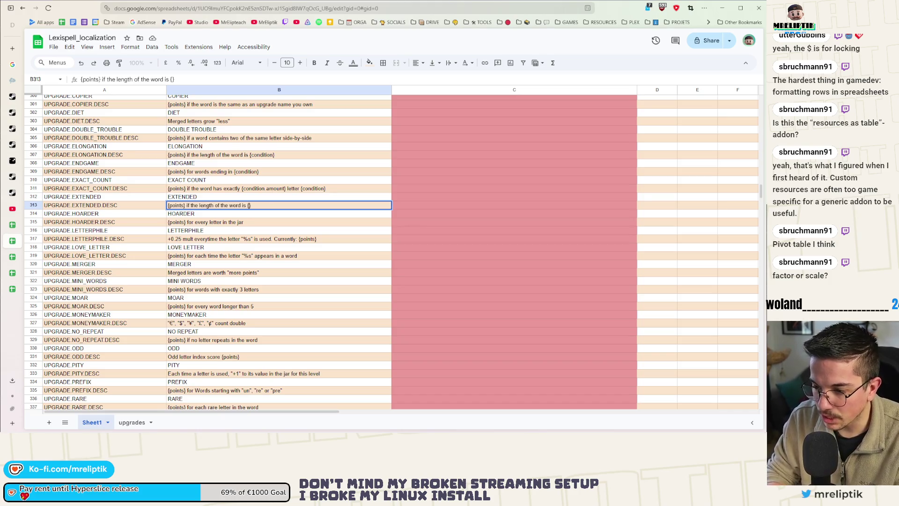
pyautogui.write('conditio')
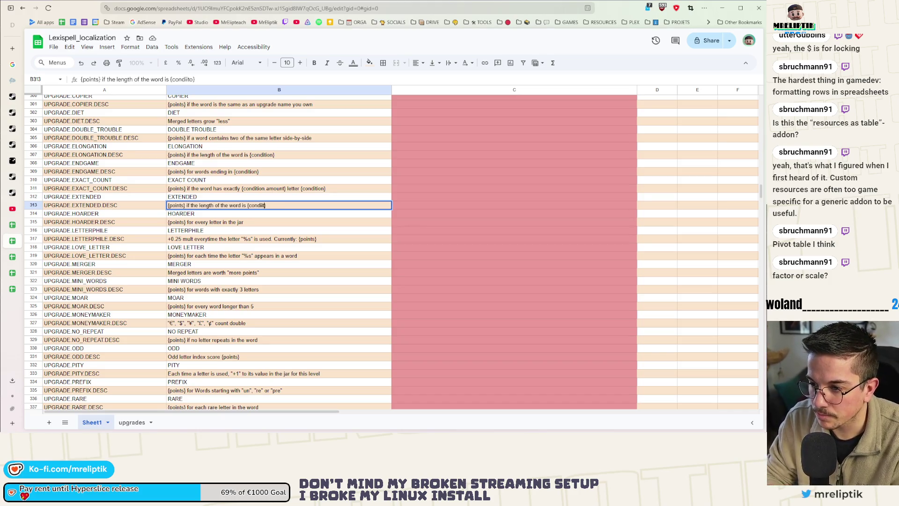
pyautogui.press('BackSpace')
pyautogui.press('BackSpace')
pyautogui.write('tion')
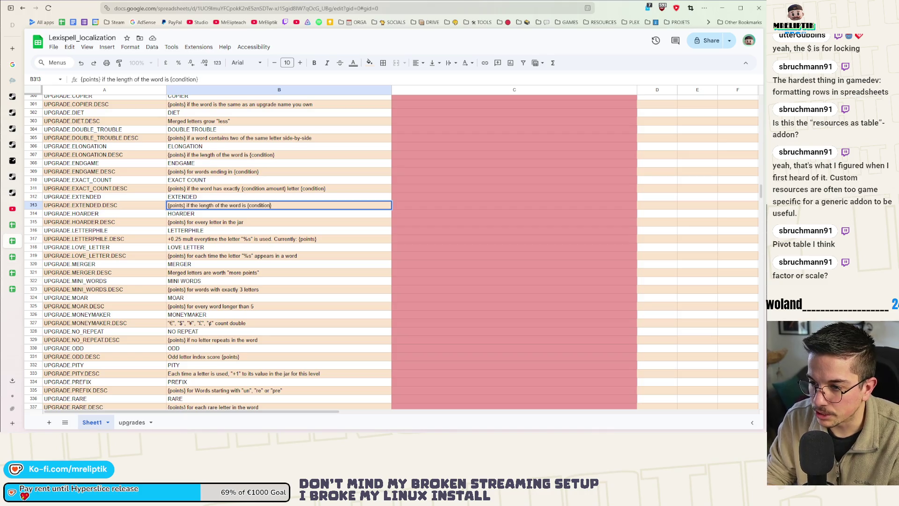
pyautogui.click(258, 213)
pyautogui.click(265, 225)
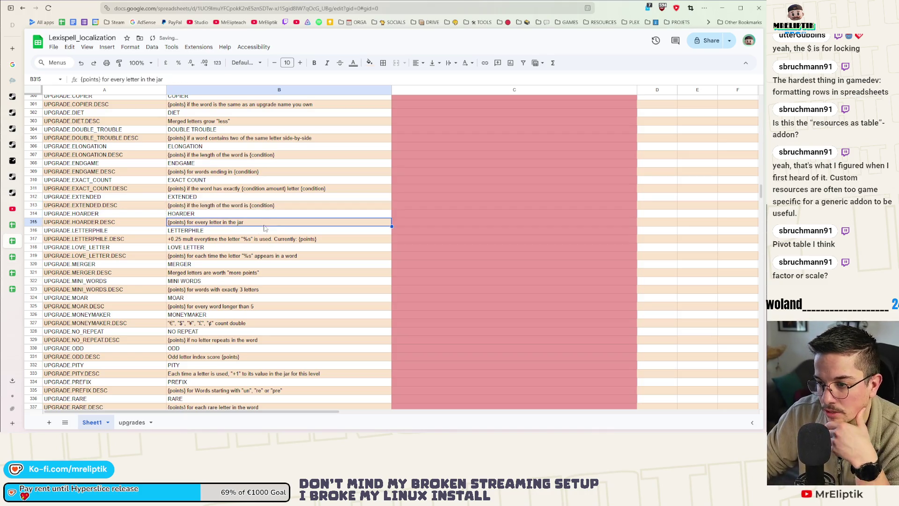
# In B317's LETTERPHILE description, replace the quoted %s with {condition}
pyautogui.scroll(-3, 206, 236)
pyautogui.doubleClick(181, 168)
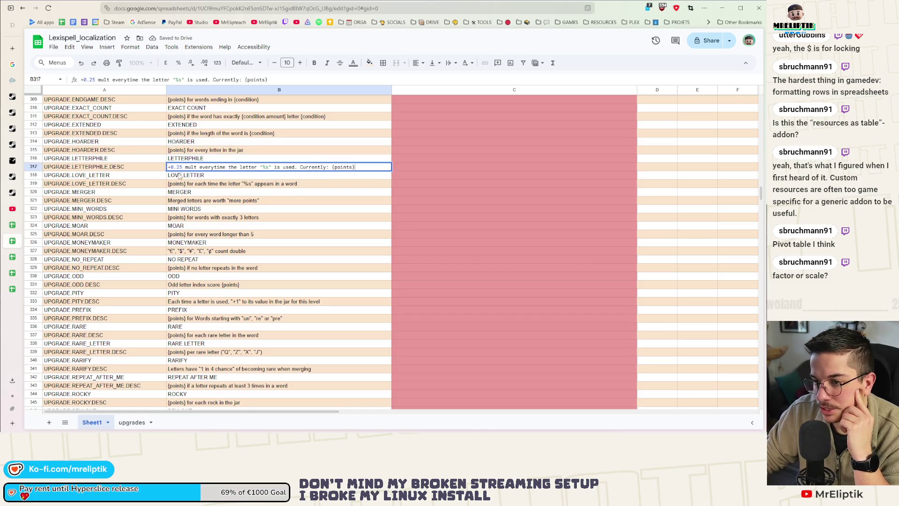
pyautogui.moveTo(183, 167); pyautogui.dragTo(165, 169)
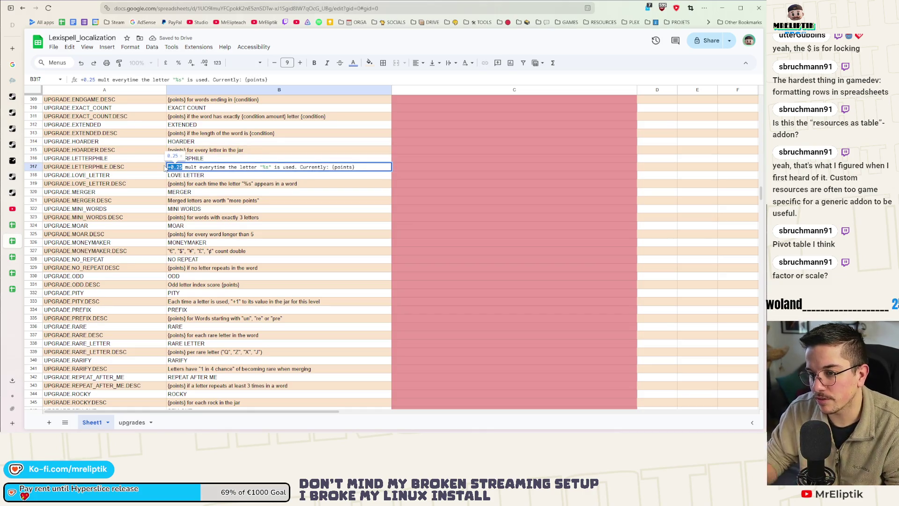
pyautogui.write('"ing", "ed" or "ly"')
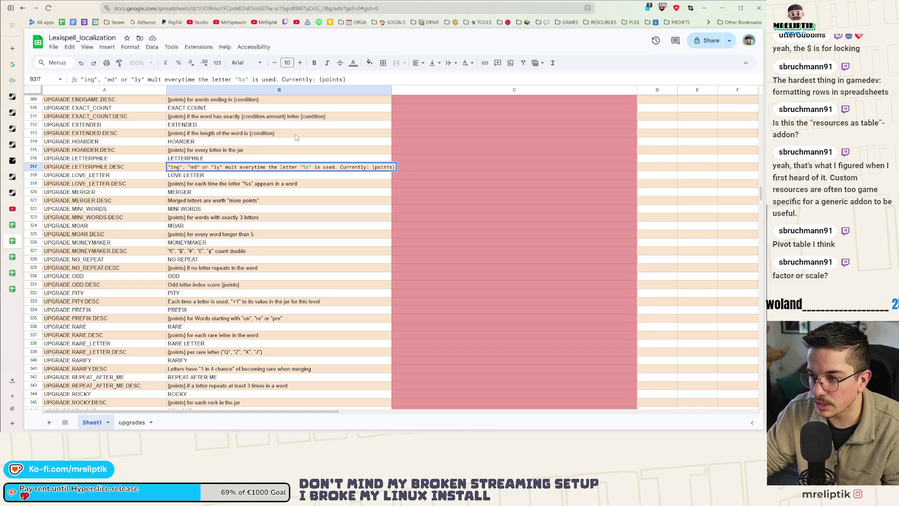
pyautogui.doubleClick(296, 135)
pyautogui.moveTo(272, 133); pyautogui.dragTo(247, 139)
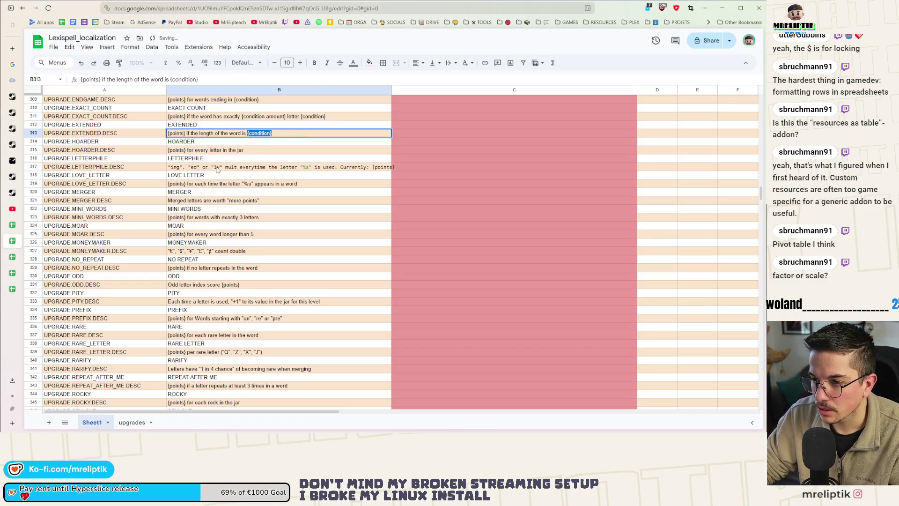
pyautogui.press('Escape')
pyautogui.hotkey('ctrl', 'z')
pyautogui.press('Return')
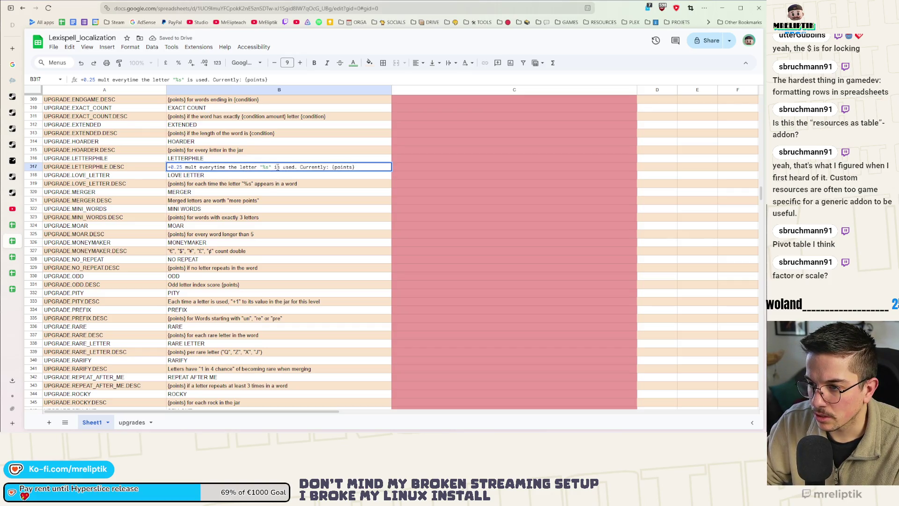
pyautogui.moveTo(272, 167); pyautogui.dragTo(259, 167)
pyautogui.write('{condition}')
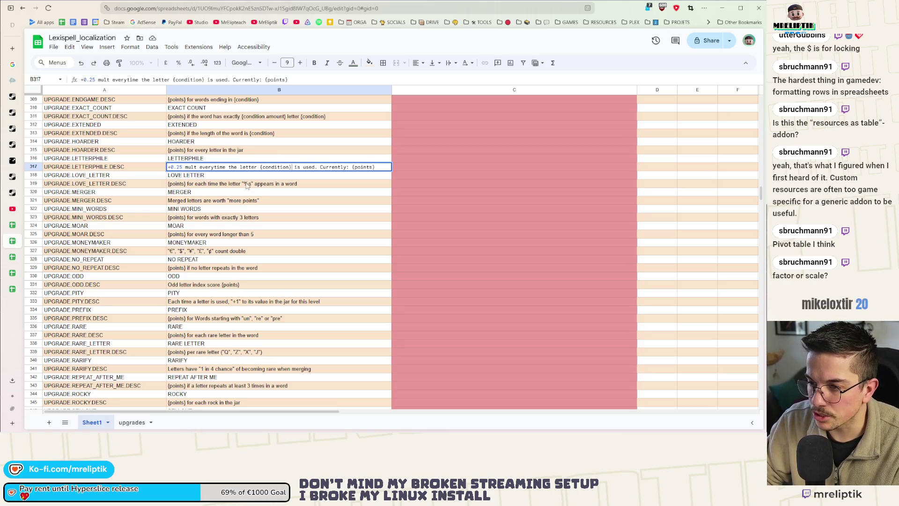
# Fix the formula parse error caused by the leading plus in the LETTERPHILE text
pyautogui.press('Home')
pyautogui.press('Delete')
pyautogui.write('=')
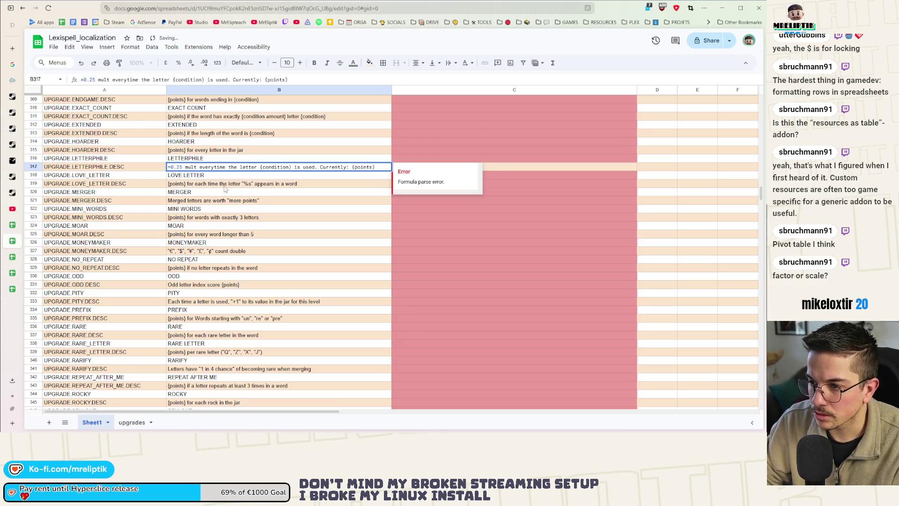
pyautogui.press('BackSpace')
pyautogui.press('End')
pyautogui.write('+')
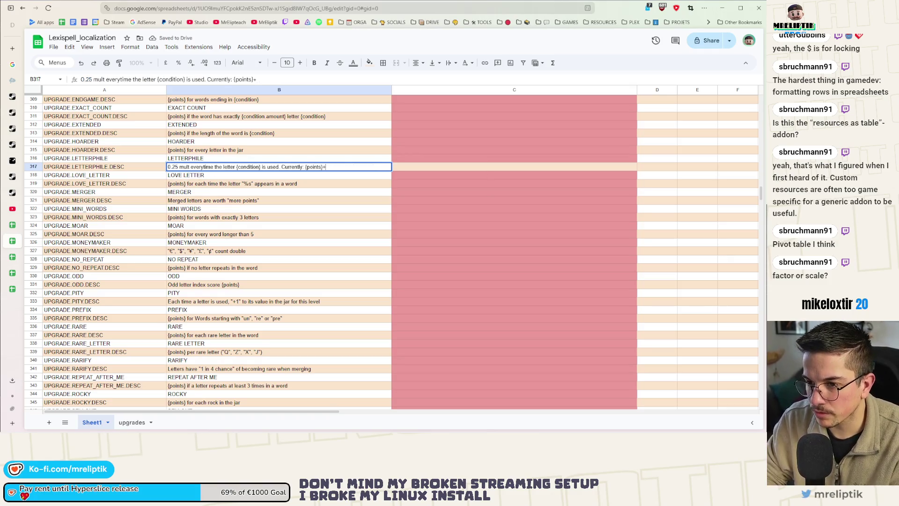
pyautogui.press('BackSpace')
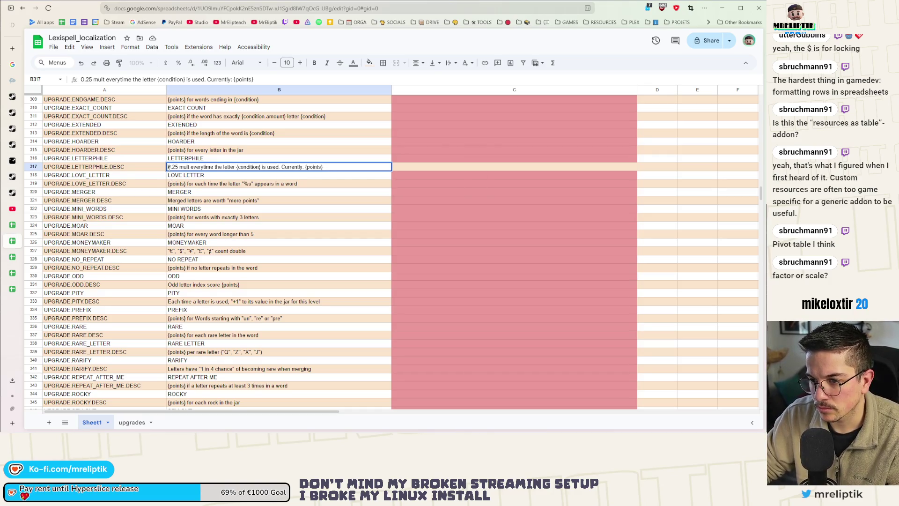
pyautogui.doubleClick(169, 167)
pyautogui.write('+')
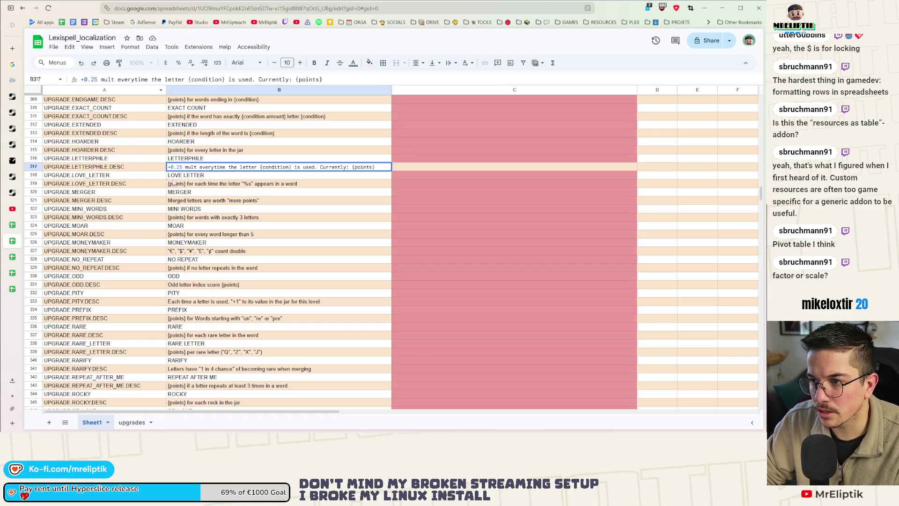
pyautogui.click(169, 167)
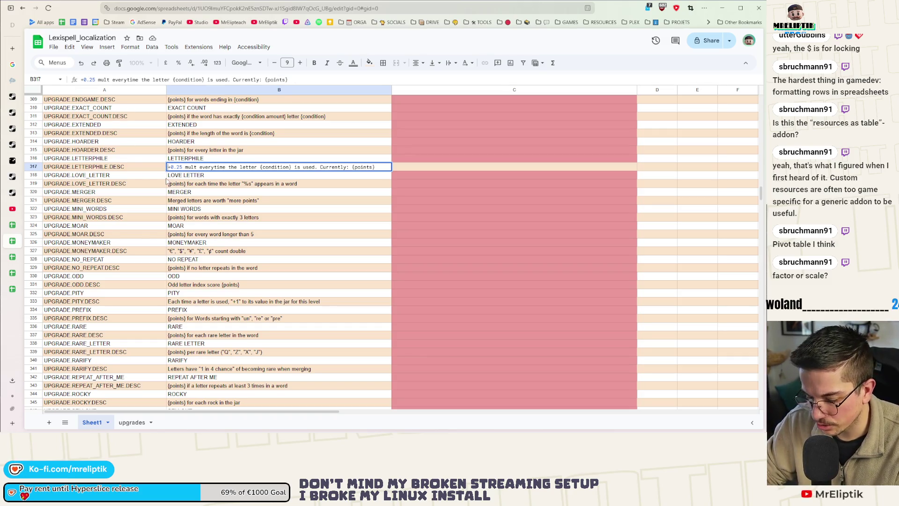
pyautogui.write("'")
pyautogui.press('Return')
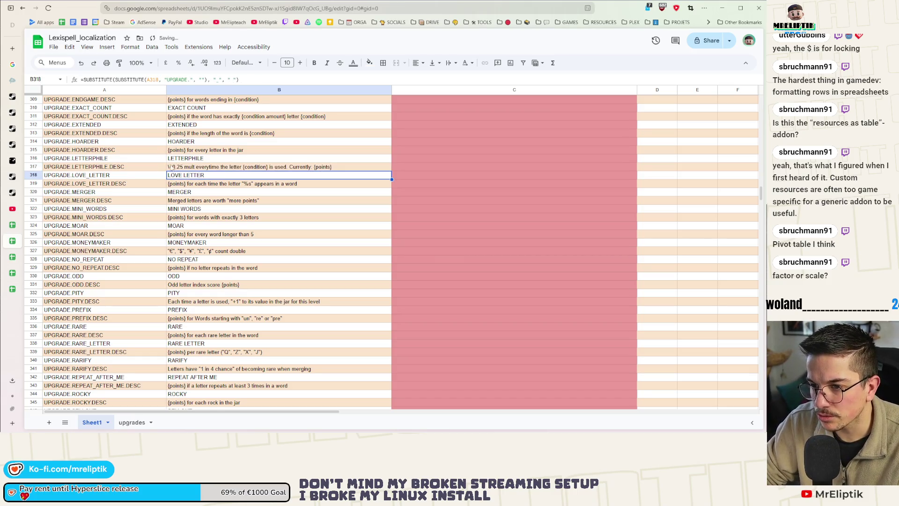
# Start the LETTERPHILE text with an apostrophe so it is stored as plain text
pyautogui.click(171, 167)
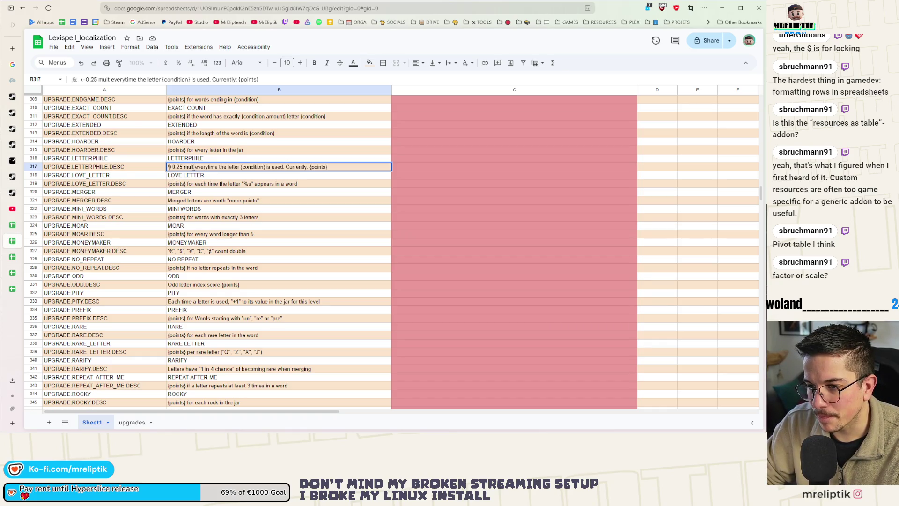
pyautogui.moveTo(183, 167); pyautogui.dragTo(170, 166)
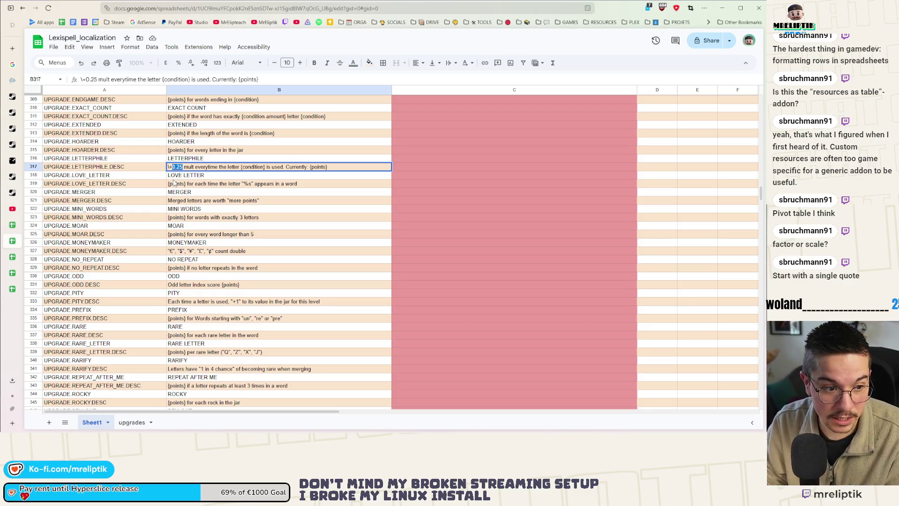
pyautogui.click(169, 167)
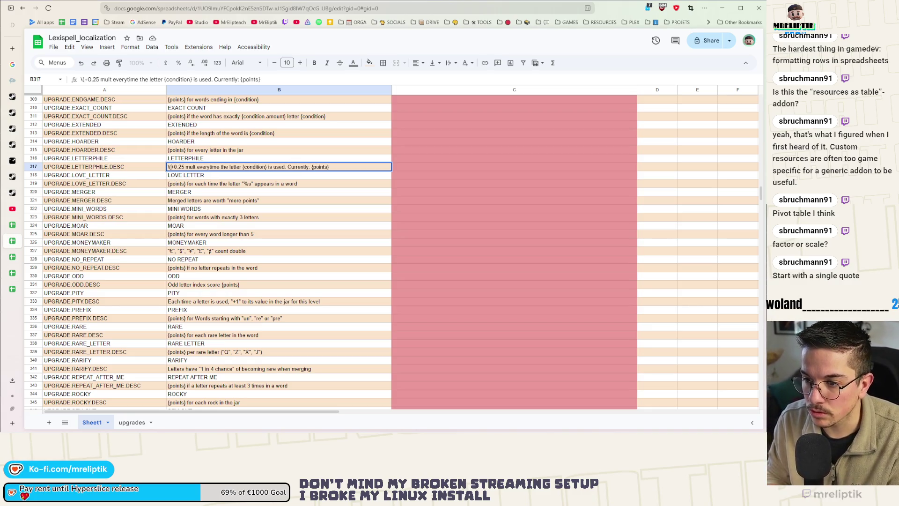
pyautogui.press('BackSpace')
pyautogui.write("'")
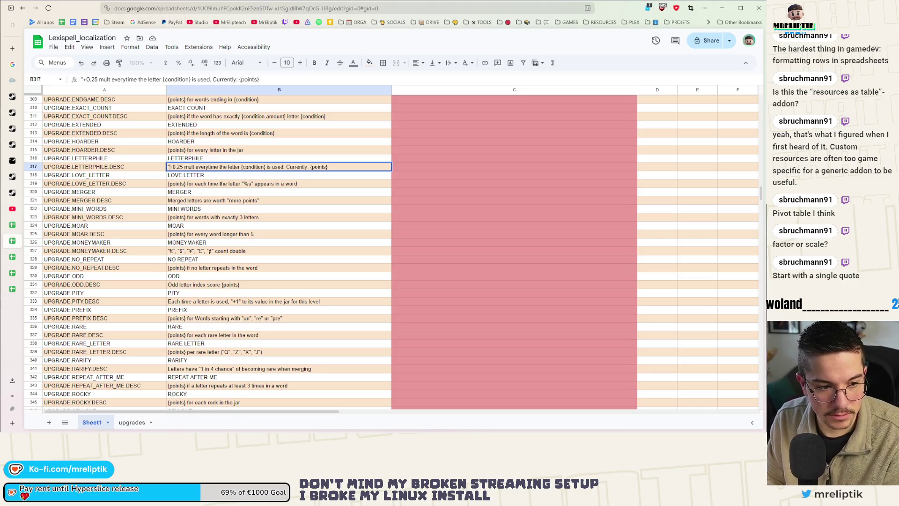
pyautogui.press('BackSpace')
pyautogui.write("'")
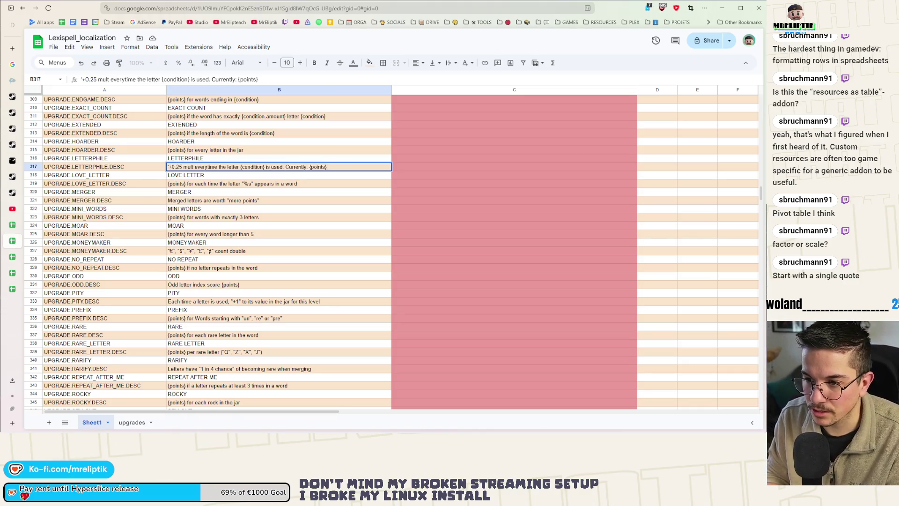
pyautogui.click(185, 184)
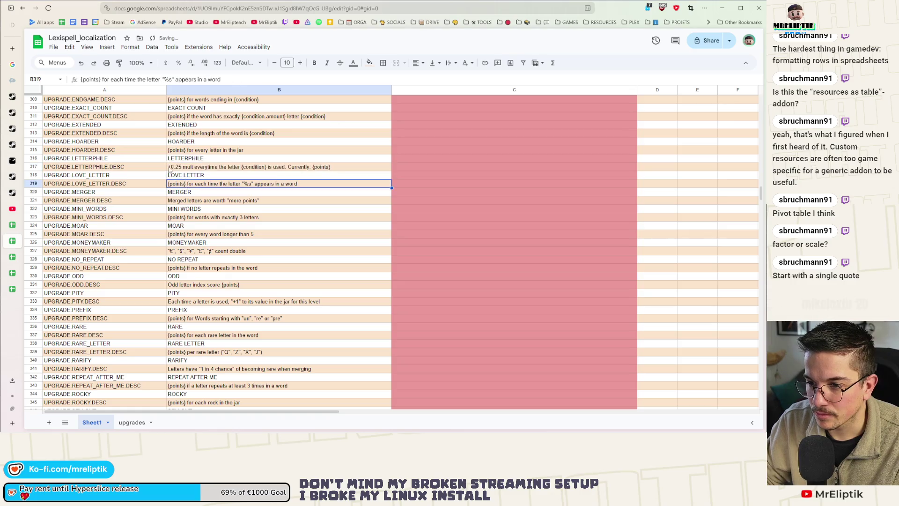
pyautogui.click(177, 169)
pyautogui.click(177, 194)
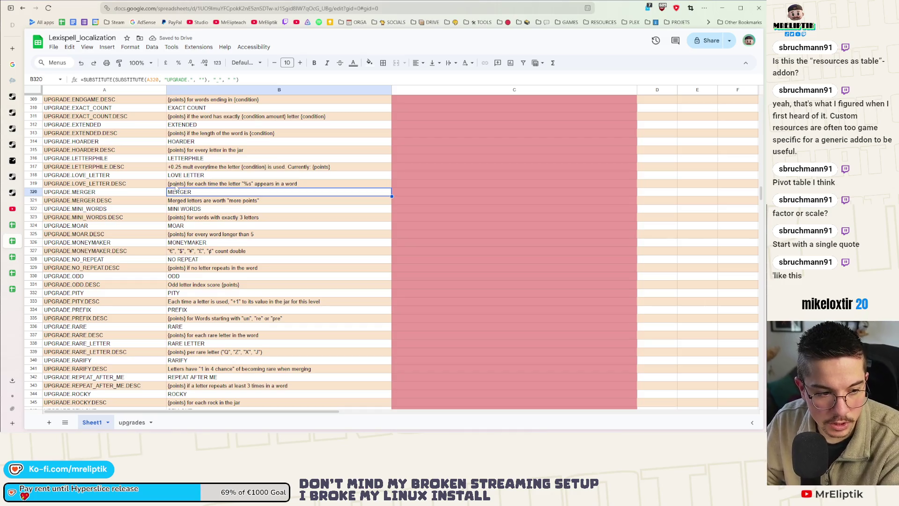
# Replace the hard-coded 0.25 at the start of LETTERPHILE with {points_increase}
pyautogui.click(171, 167)
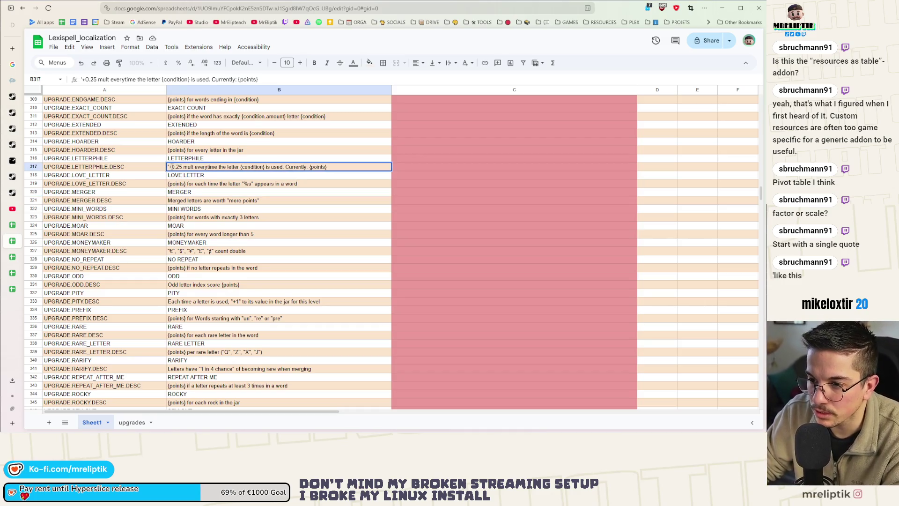
pyautogui.moveTo(170, 167); pyautogui.dragTo(183, 167)
pyautogui.press('BackSpace')
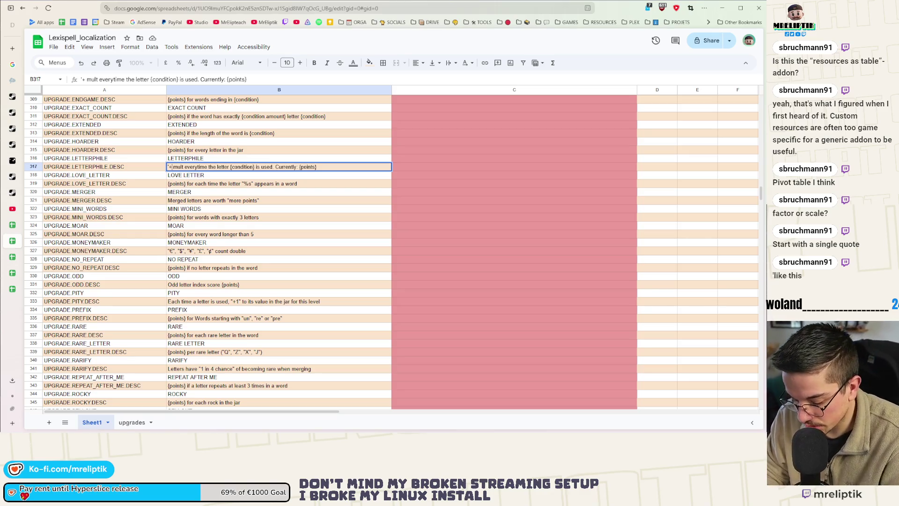
pyautogui.write('[{')
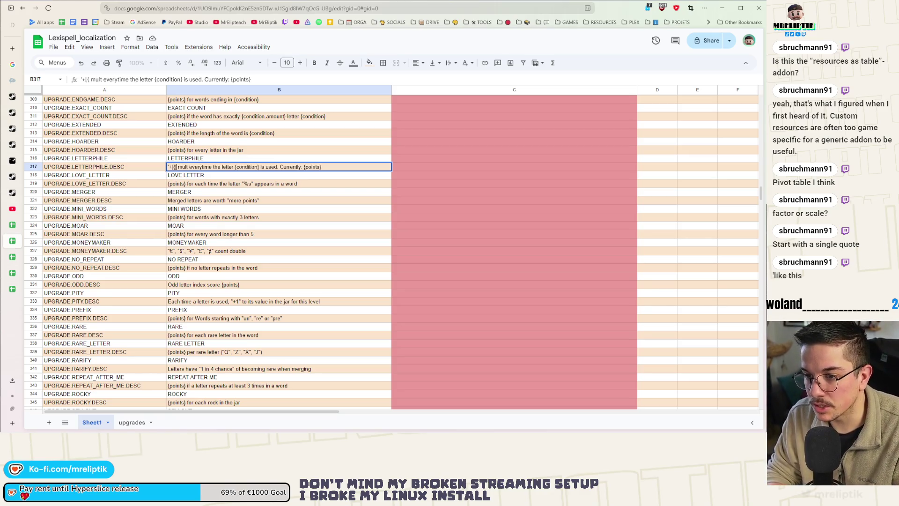
pyautogui.write('}')
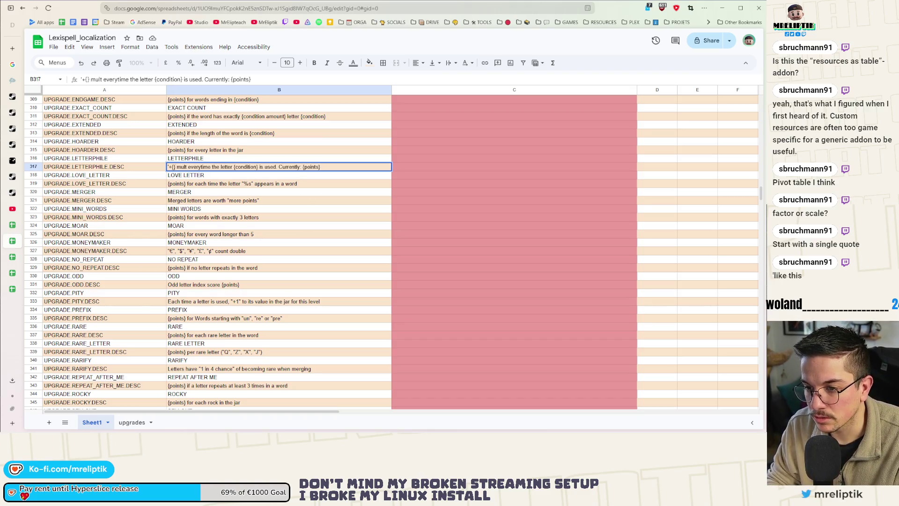
pyautogui.write('points_')
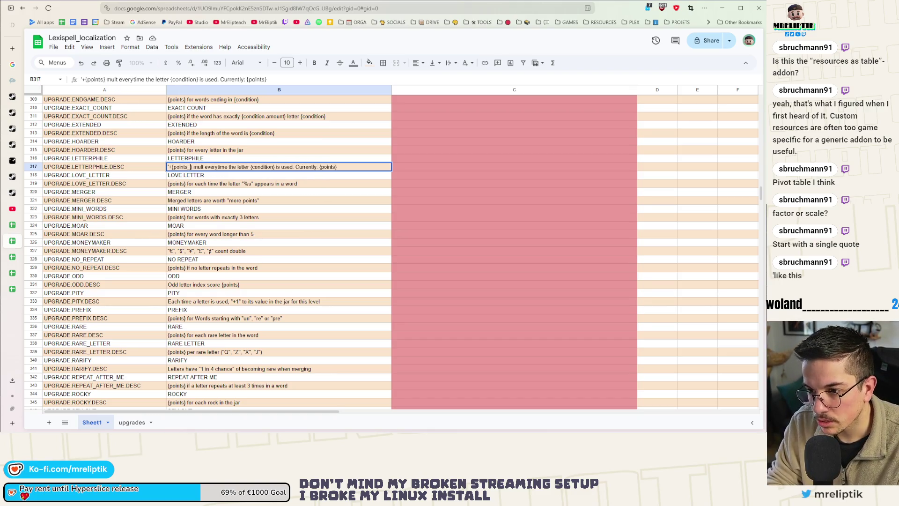
pyautogui.write('inc')
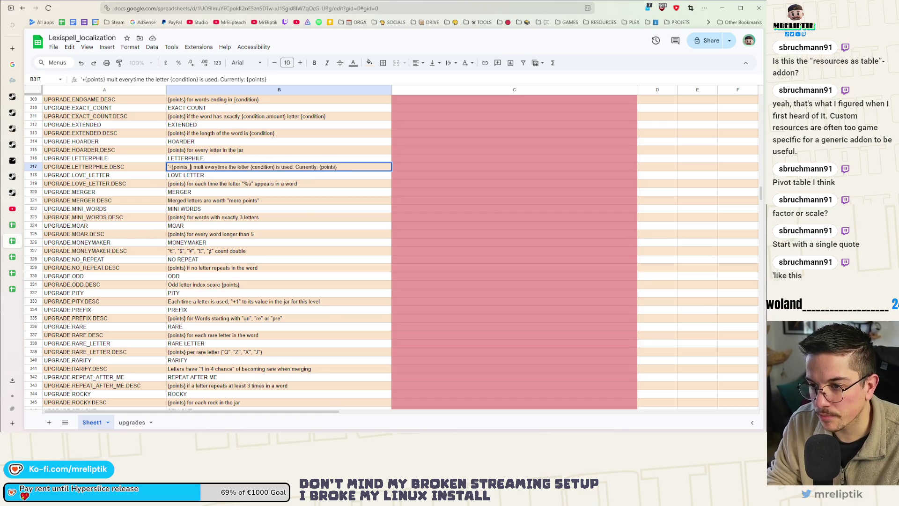
pyautogui.write('rease')
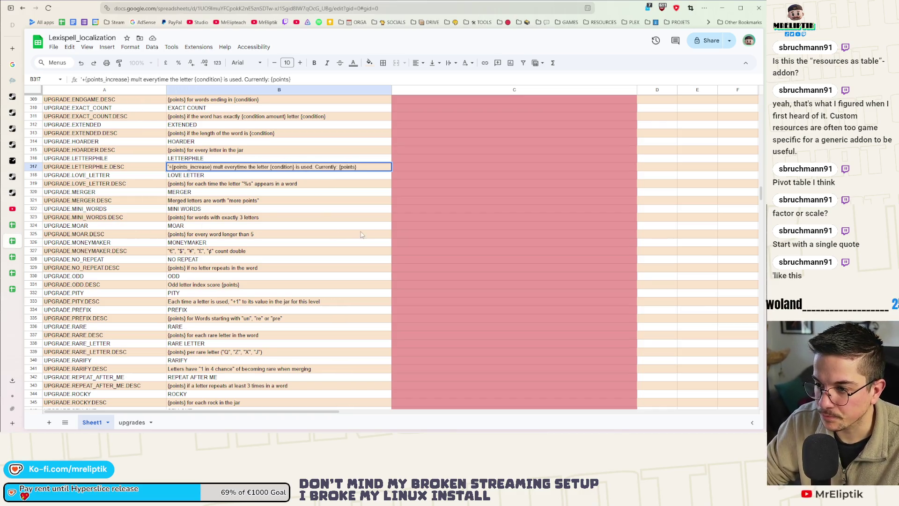
pyautogui.click(229, 175)
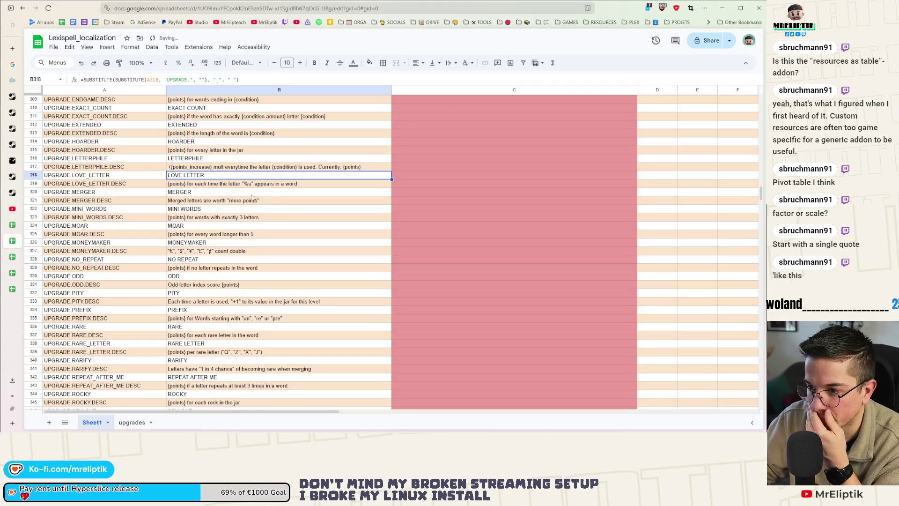
pyautogui.scroll(4, 253, 197)
# Swap the dot for an underscore in B311, giving {condition_amount}
pyautogui.doubleClick(268, 225)
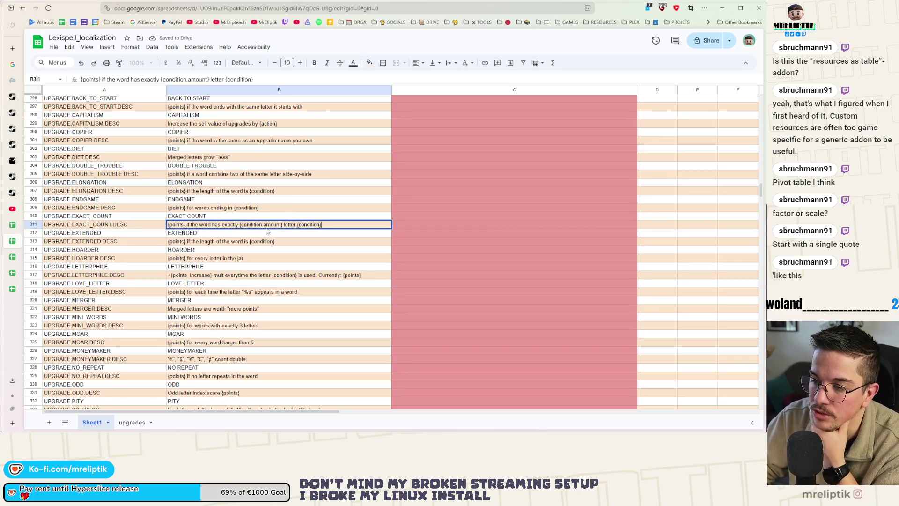
pyautogui.click(264, 225)
pyautogui.press('BackSpace')
pyautogui.write('_')
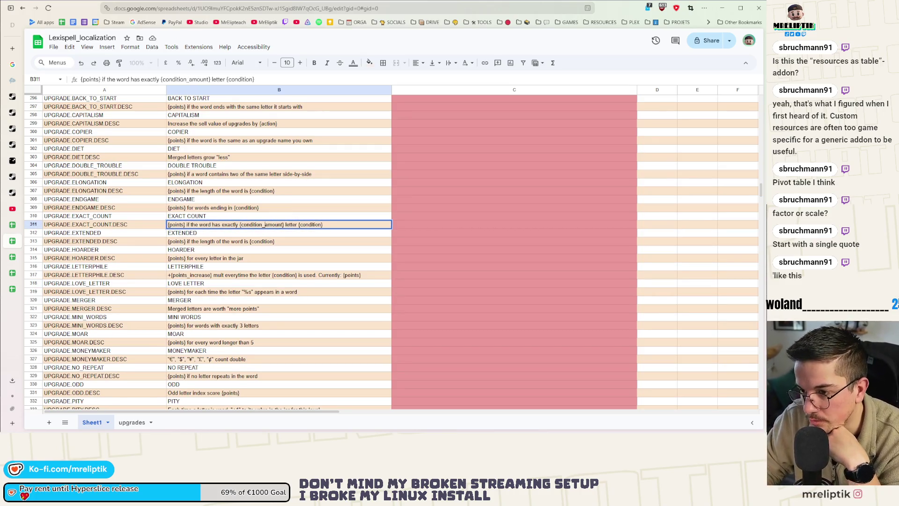
pyautogui.click(305, 250)
pyautogui.scroll(-3, 292, 247)
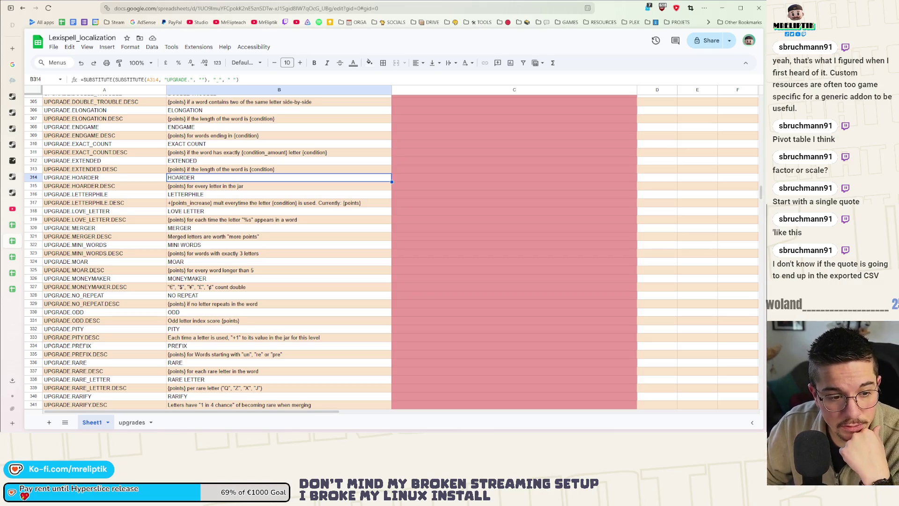
pyautogui.click(239, 205)
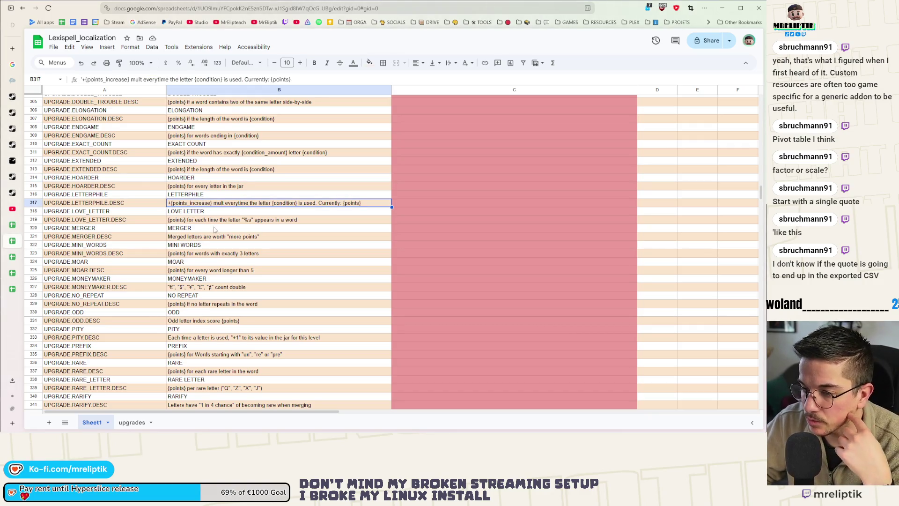
# Replace the %s marker in the LOVE_LETTER description with {condition}
pyautogui.click(243, 220)
pyautogui.press('Return')
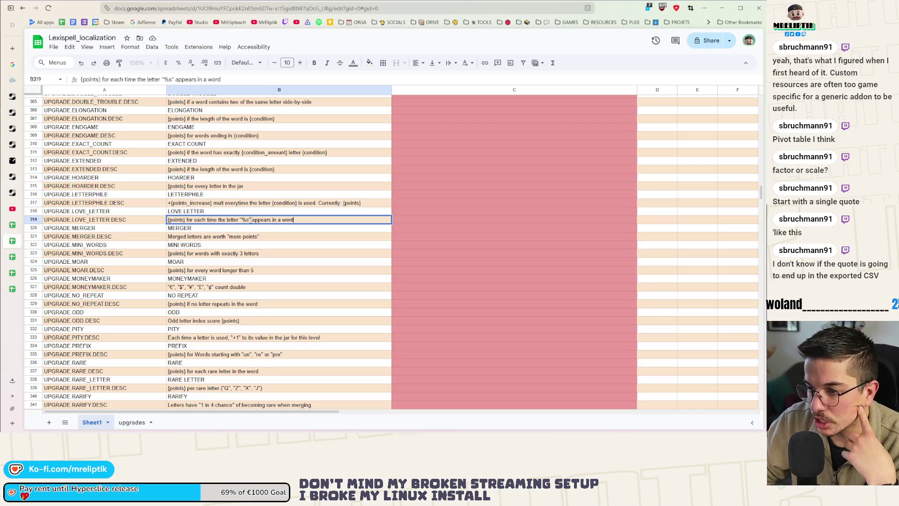
pyautogui.click(252, 220)
pyautogui.press('BackSpace')
pyautogui.press('BackSpace')
pyautogui.press('BackSpace')
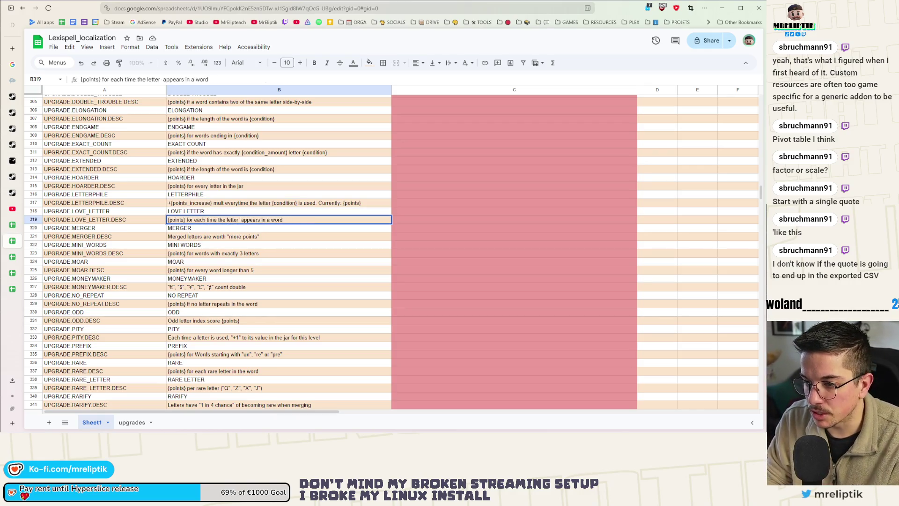
pyautogui.write('{condition}')
pyautogui.click(271, 240)
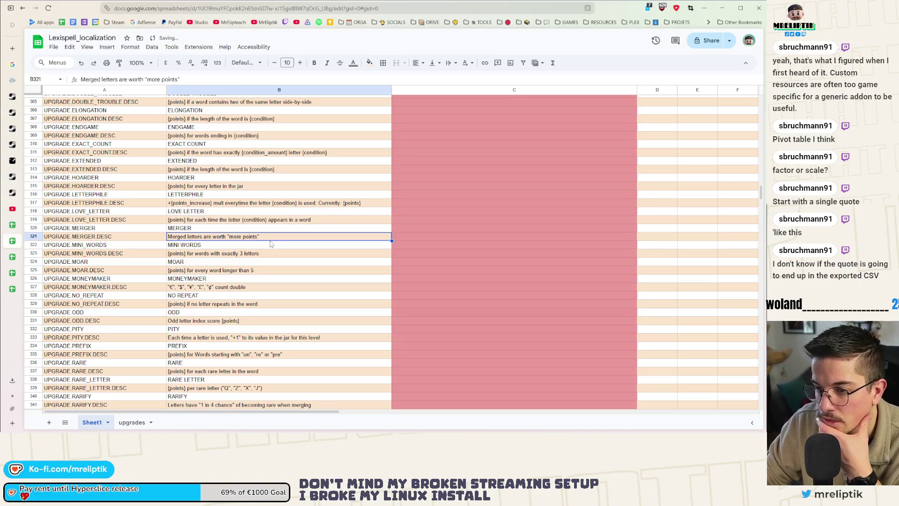
pyautogui.scroll(-3, 241, 238)
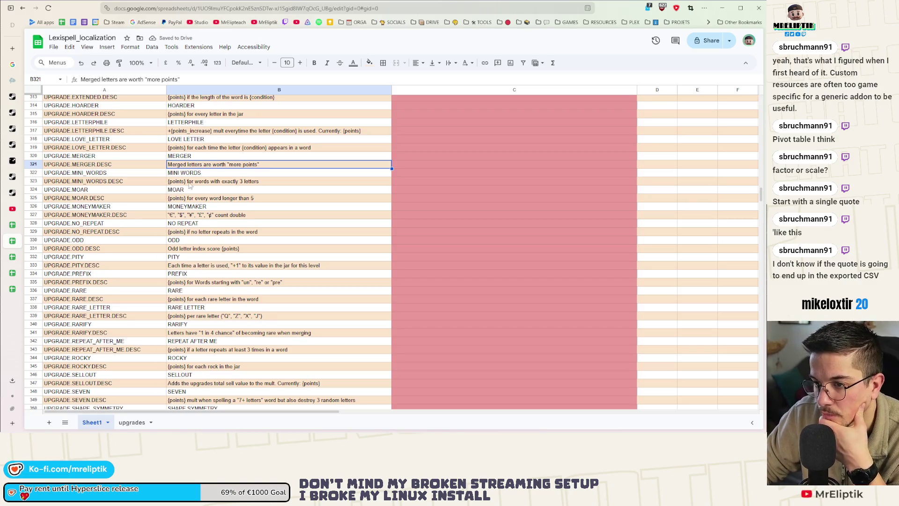
# Replace the 3 in MINI_WORDS and the 5 in MOAR with {condition}
pyautogui.doubleClick(242, 182)
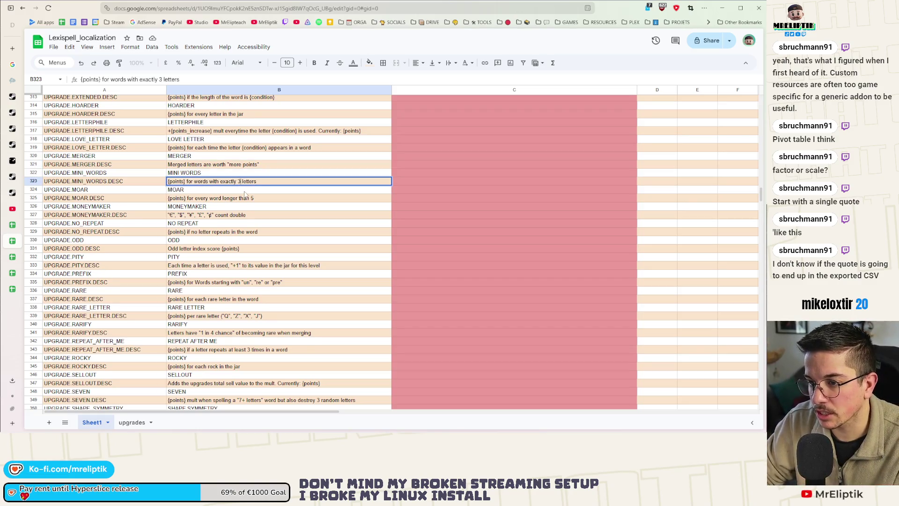
pyautogui.write('{condition}')
pyautogui.click(261, 198)
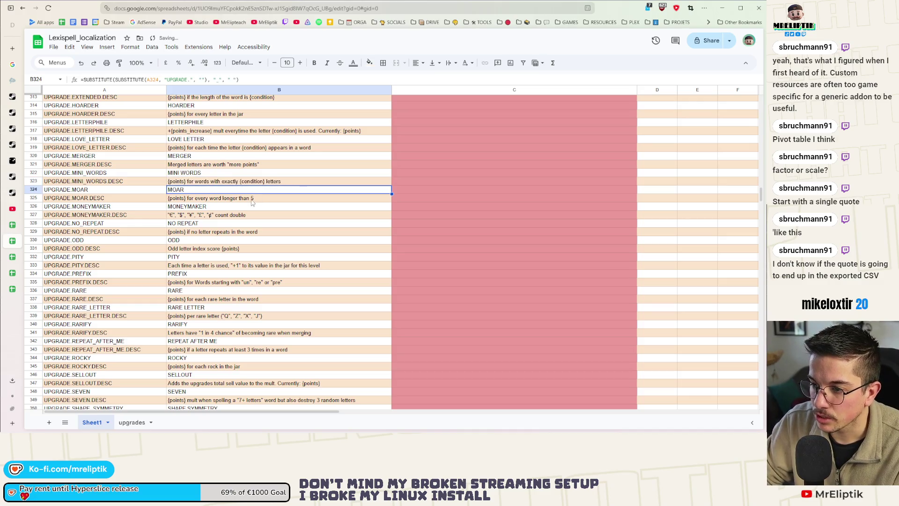
pyautogui.doubleClick(253, 202)
pyautogui.press('BackSpace')
pyautogui.write('{condition}')
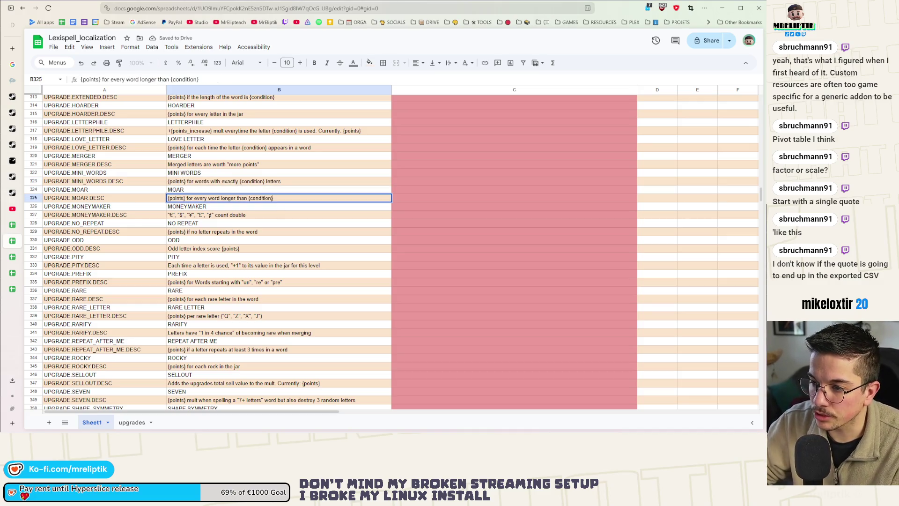
pyautogui.press('Return')
# Replace the list of currency symbols in B327's MONEYMAKER description with {condition}
pyautogui.click(182, 216)
pyautogui.doubleClick(183, 216)
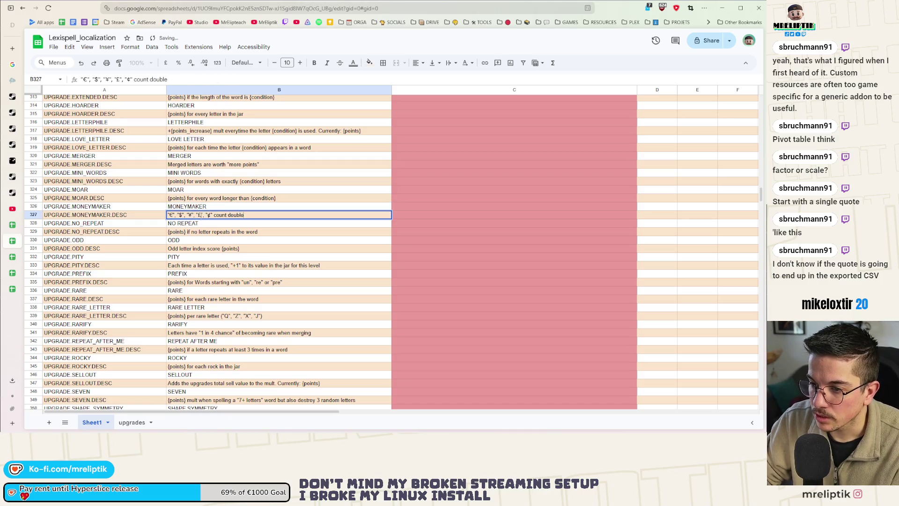
pyautogui.moveTo(212, 215); pyautogui.dragTo(147, 218)
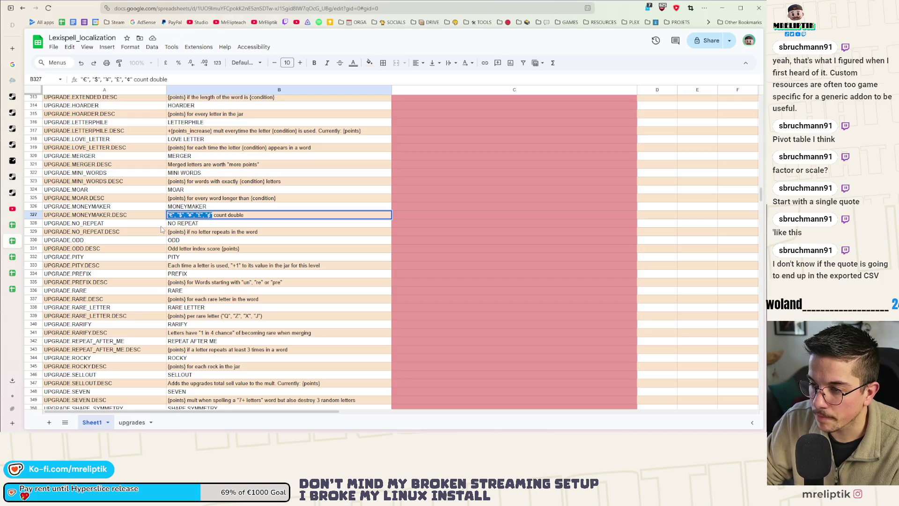
pyautogui.write('{condition}')
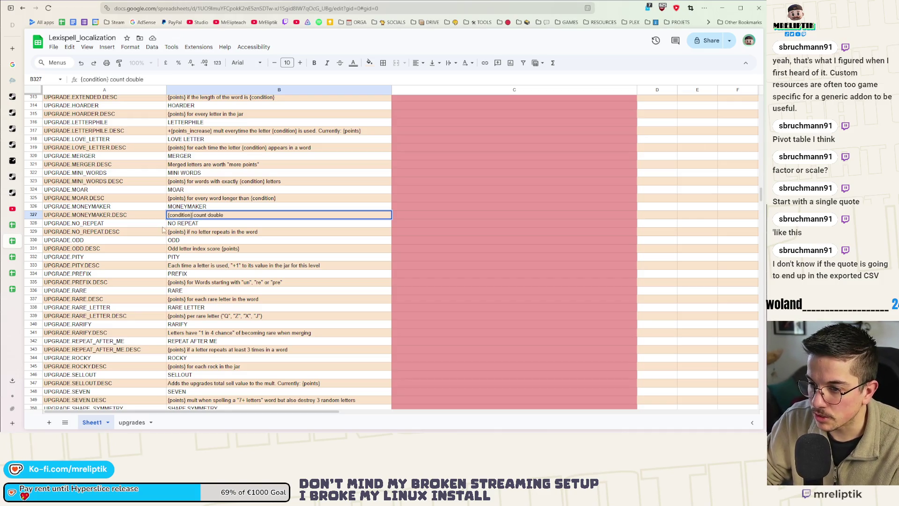
pyautogui.click(236, 224)
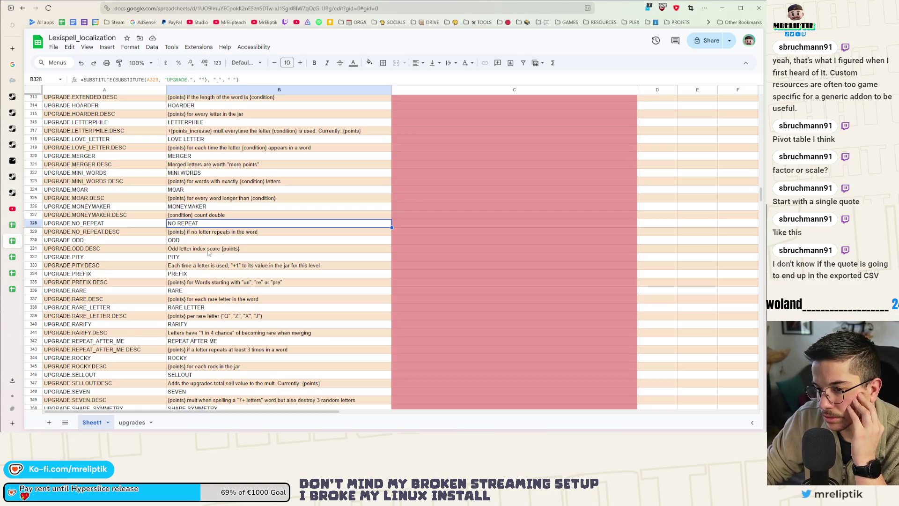
pyautogui.scroll(-3, 238, 241)
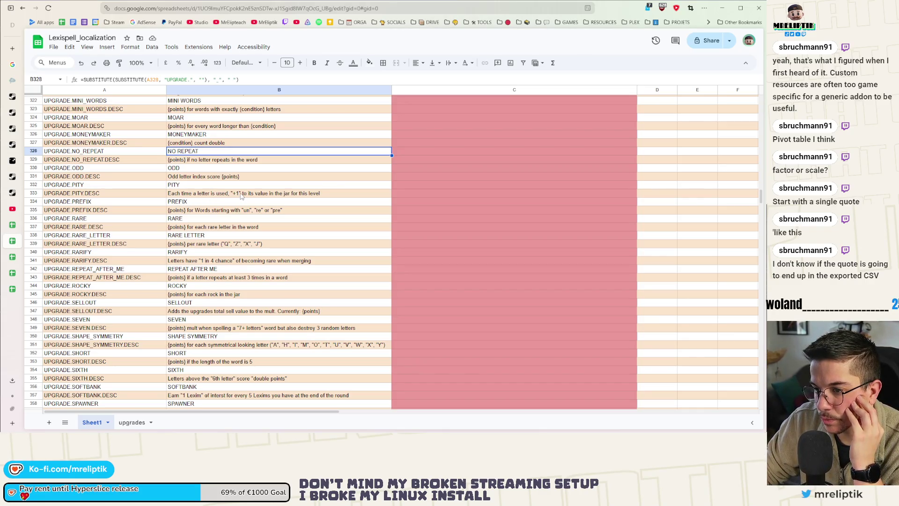
pyautogui.click(243, 197)
pyautogui.doubleClick(243, 197)
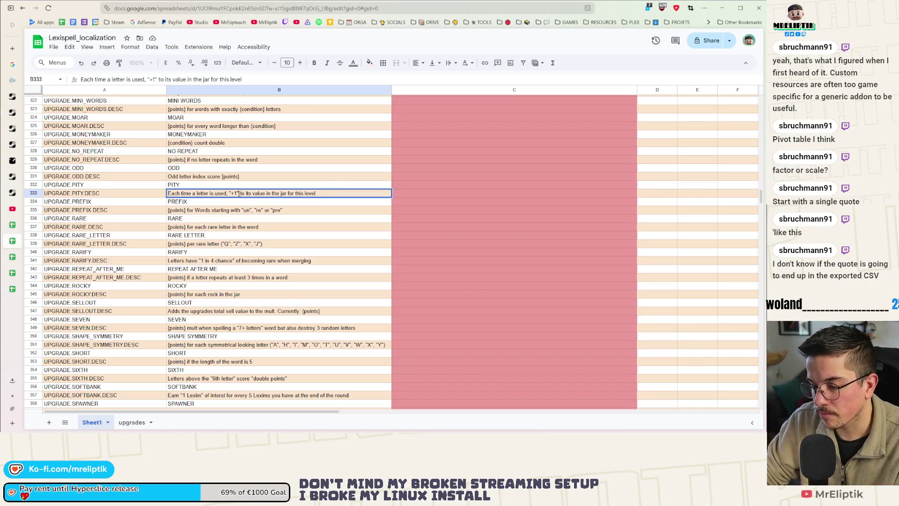
pyautogui.press('Escape')
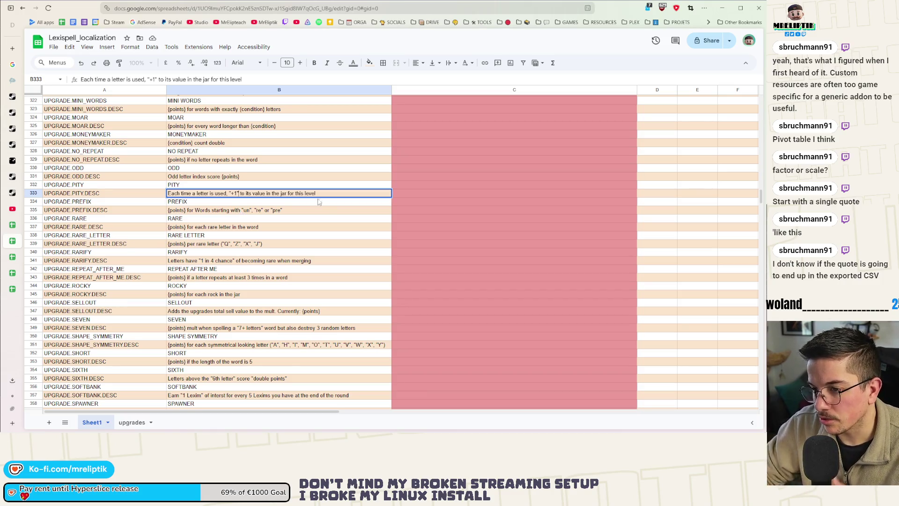
pyautogui.scroll(4, 304, 225)
pyautogui.click(284, 253)
# Change "+1" in B333's PITY description to "+{action}"
pyautogui.scroll(-2, 283, 248)
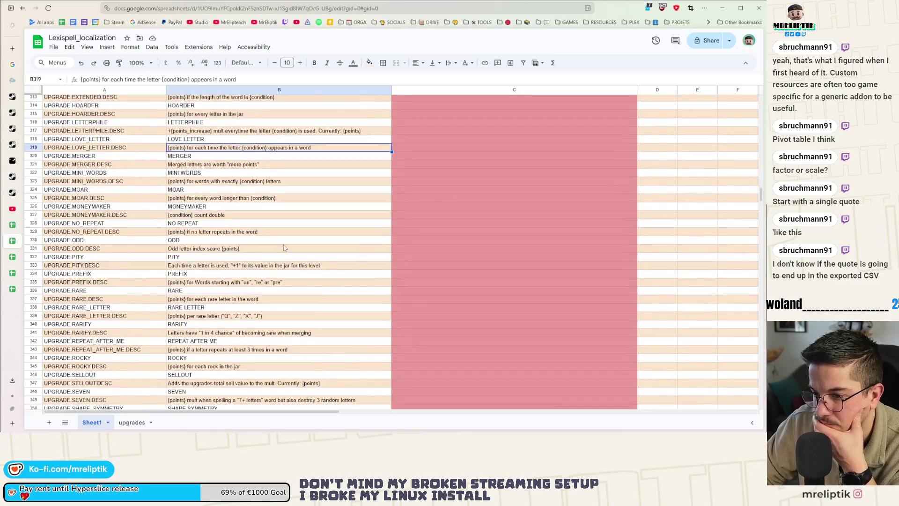
pyautogui.scroll(-1, 266, 234)
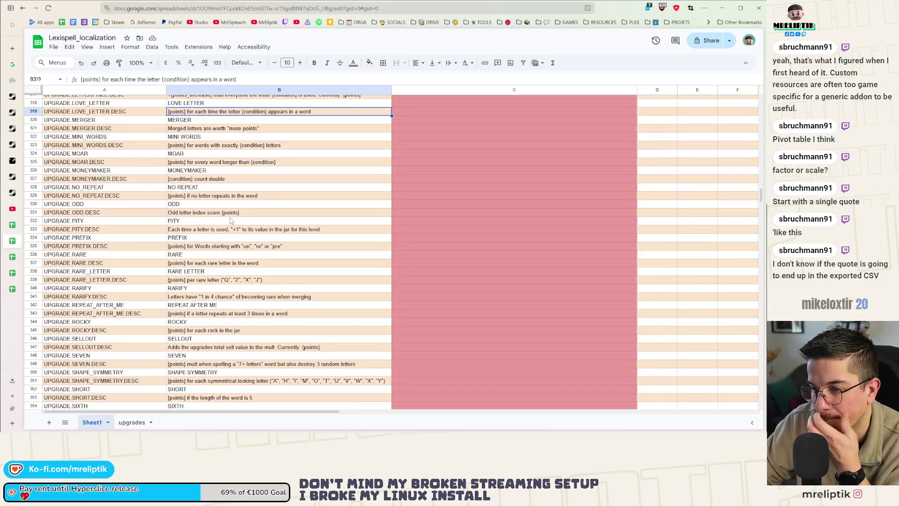
pyautogui.click(232, 229)
pyautogui.doubleClick(232, 229)
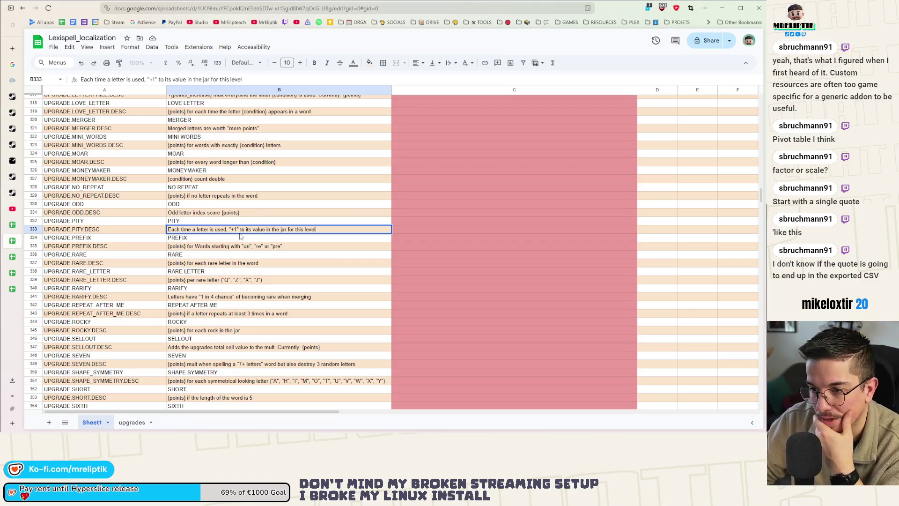
pyautogui.click(229, 229)
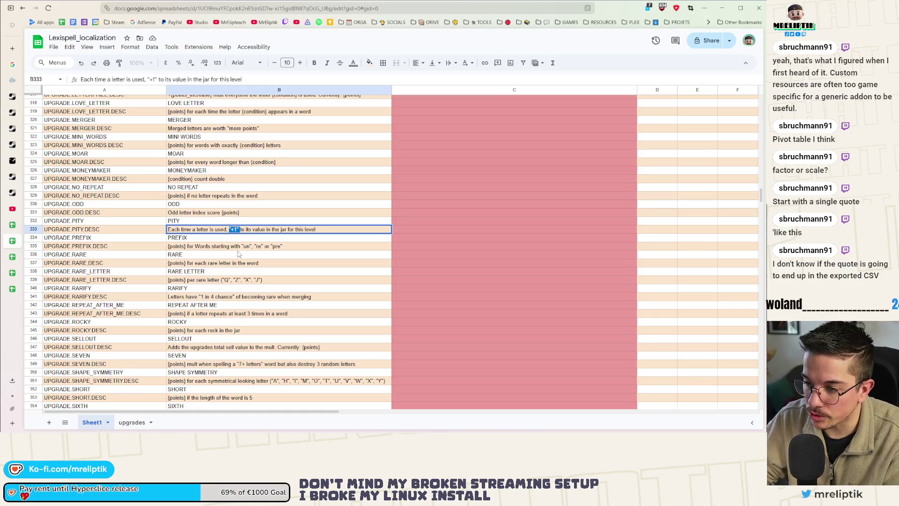
pyautogui.write('"+1"')
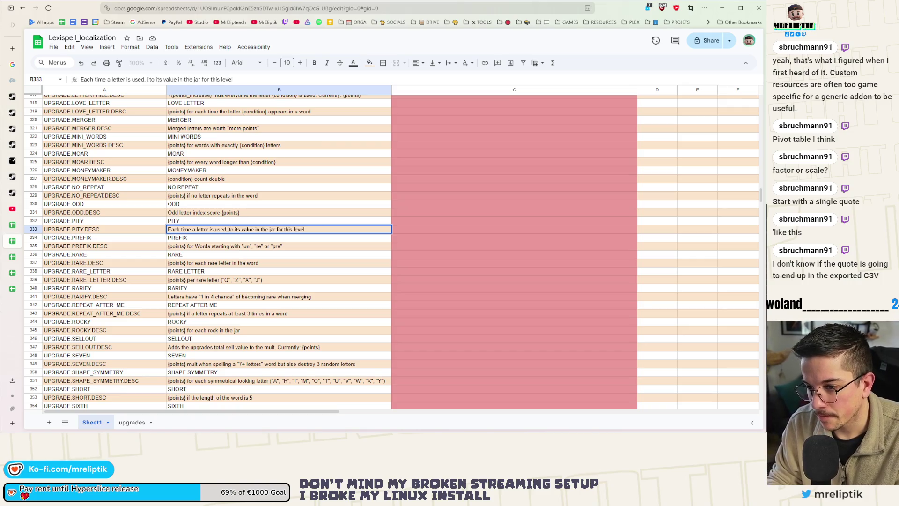
pyautogui.press('End')
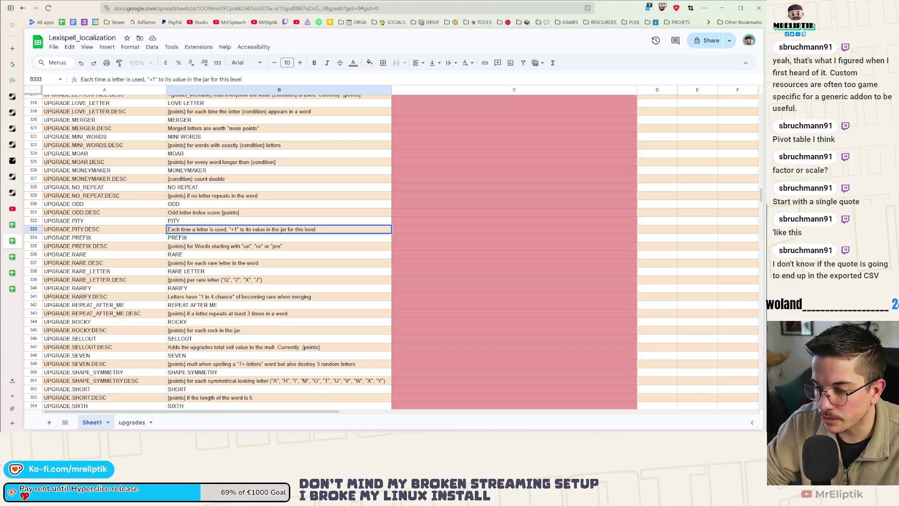
pyautogui.click(229, 229)
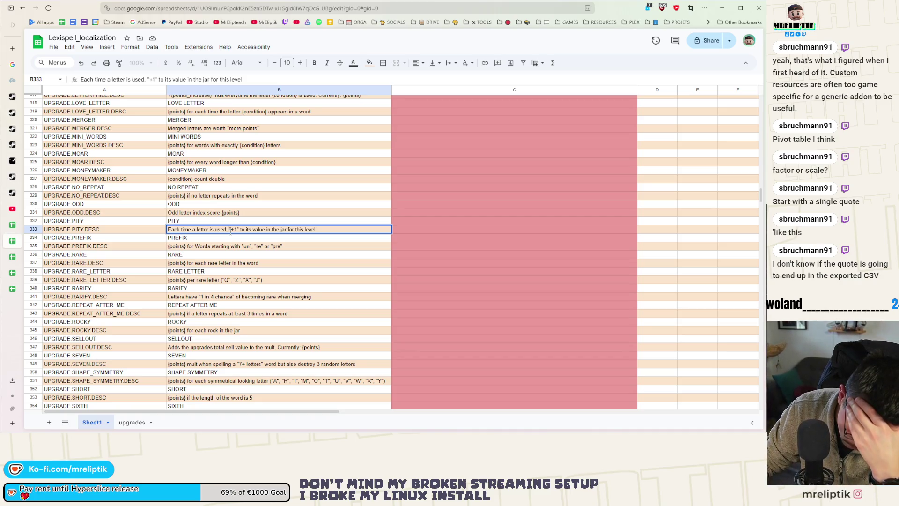
pyautogui.click(235, 229)
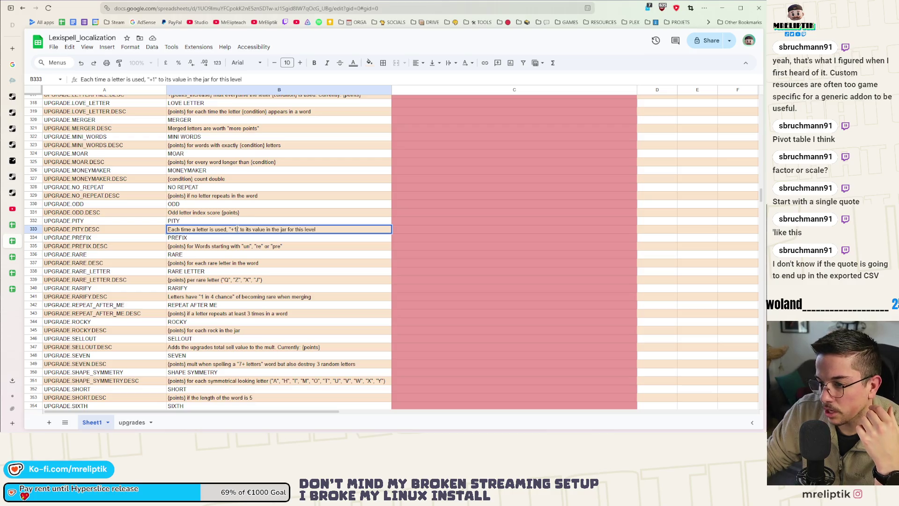
pyautogui.press('BackSpace')
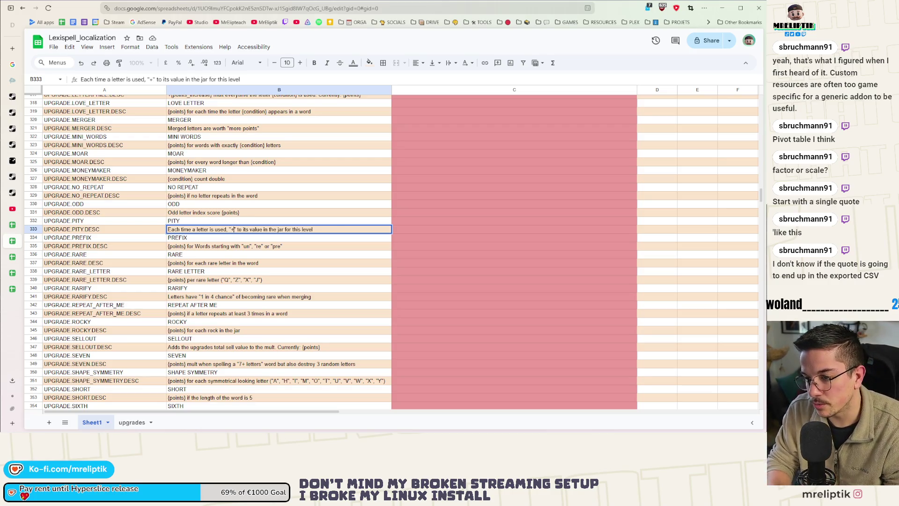
pyautogui.write('{condition}')
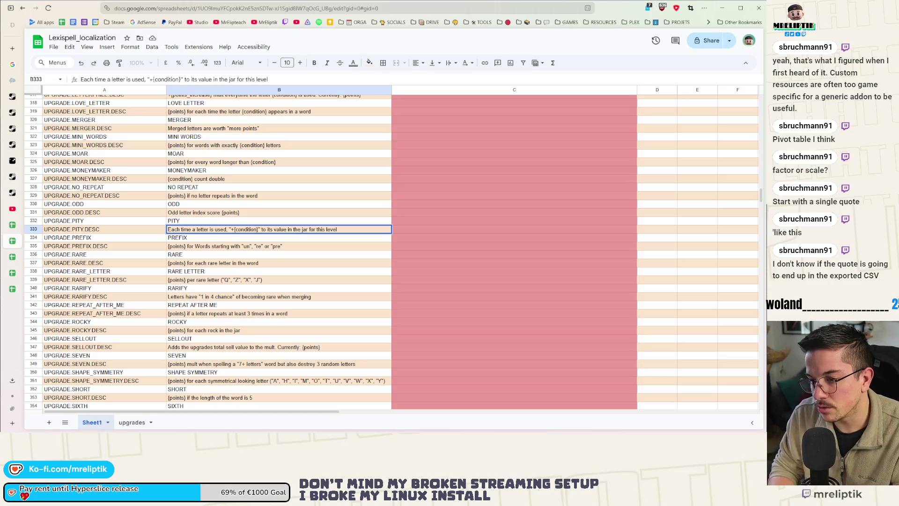
pyautogui.doubleClick(246, 229)
pyautogui.write('action')
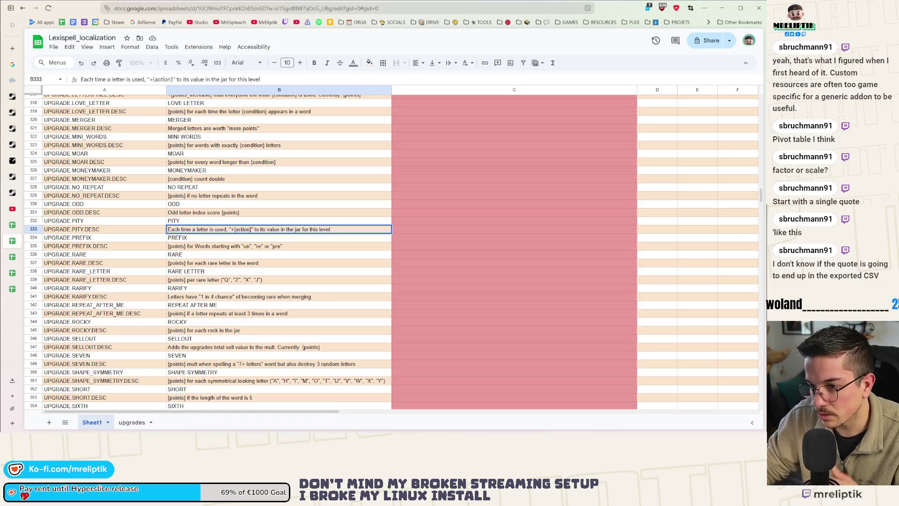
pyautogui.click(290, 247)
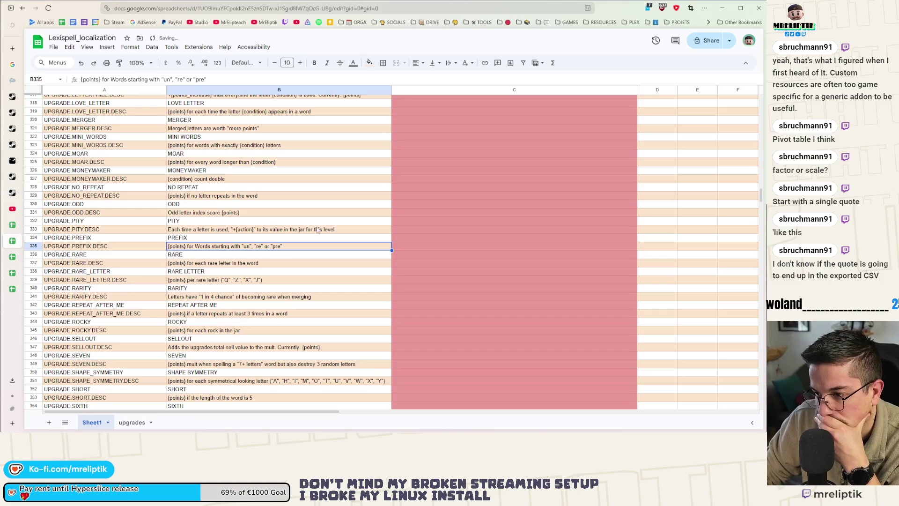
# Replace '"un", "re" or "pre"' in the PREFIX description with {condition}
pyautogui.doubleClick(246, 247)
pyautogui.moveTo(239, 247); pyautogui.dragTo(268, 247)
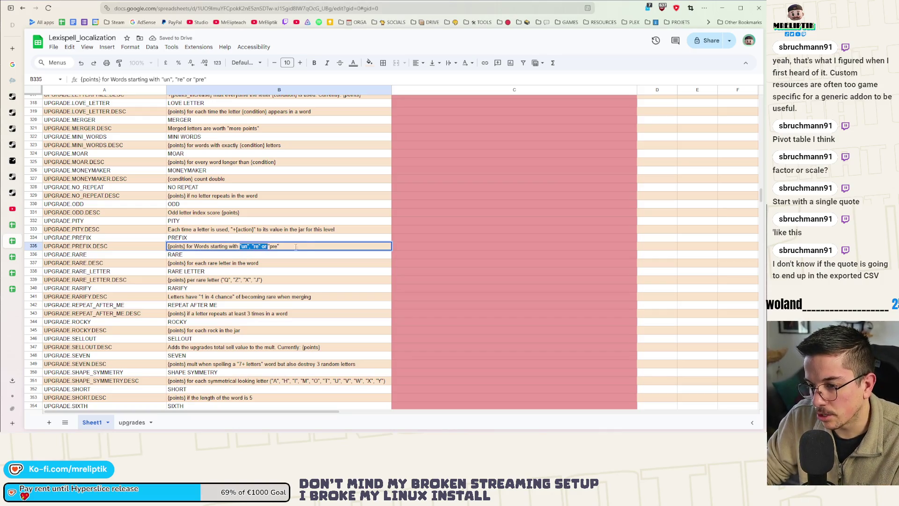
pyautogui.hotkey('shift', 'End')
pyautogui.write('{condition}')
pyautogui.click(291, 264)
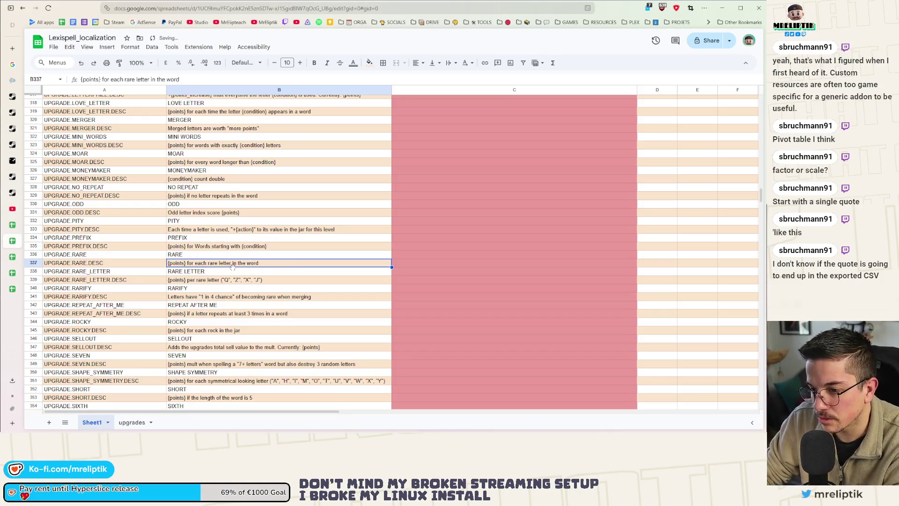
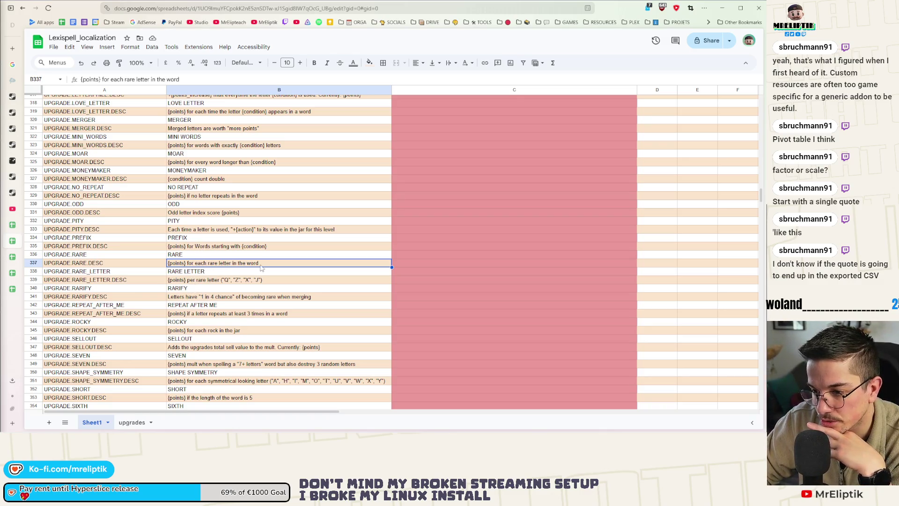
# Replace the quoted rare-letter list in B339 (RARE_LETTER description) with {condition}
pyautogui.doubleClick(217, 279)
pyautogui.moveTo(219, 280); pyautogui.dragTo(276, 281)
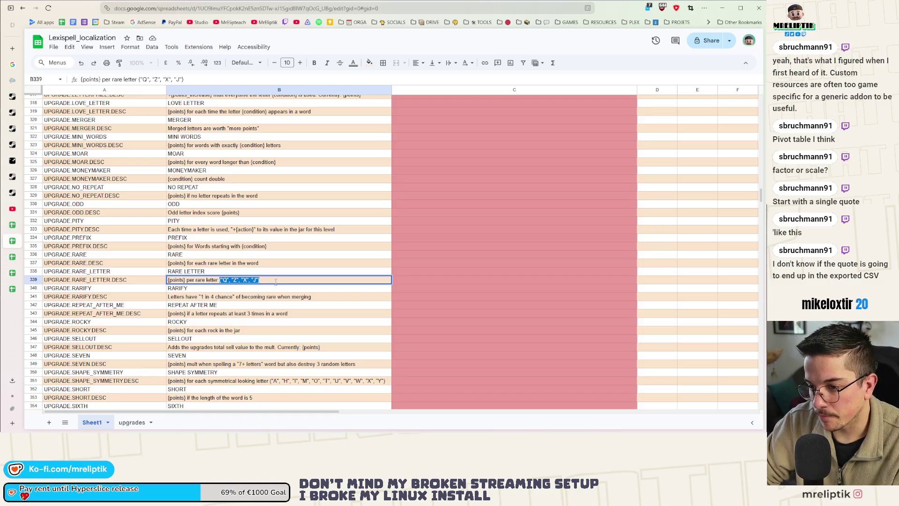
pyautogui.write('{condition}')
pyautogui.click(242, 298)
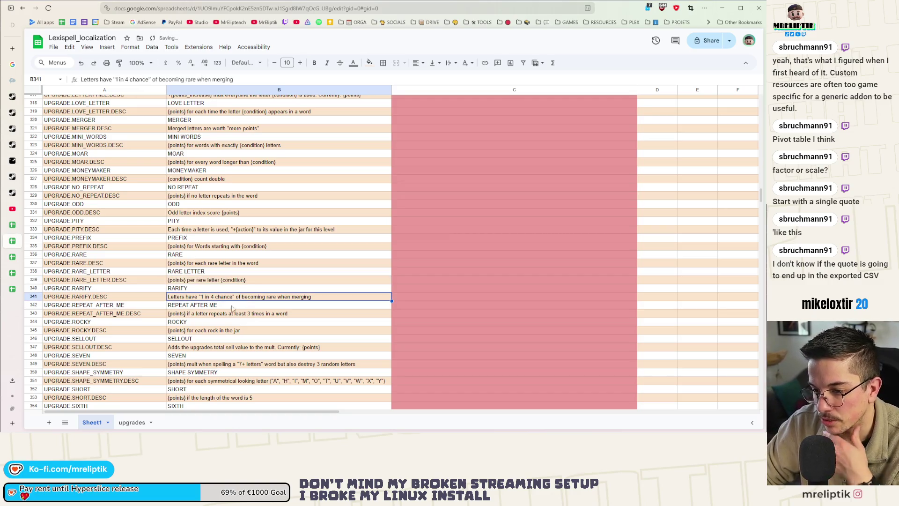
# Replace "1 in 4 chance" in the RARIFY description (B341) with {chance}
pyautogui.hotkey('ctrl', 'c')
pyautogui.doubleClick(204, 298)
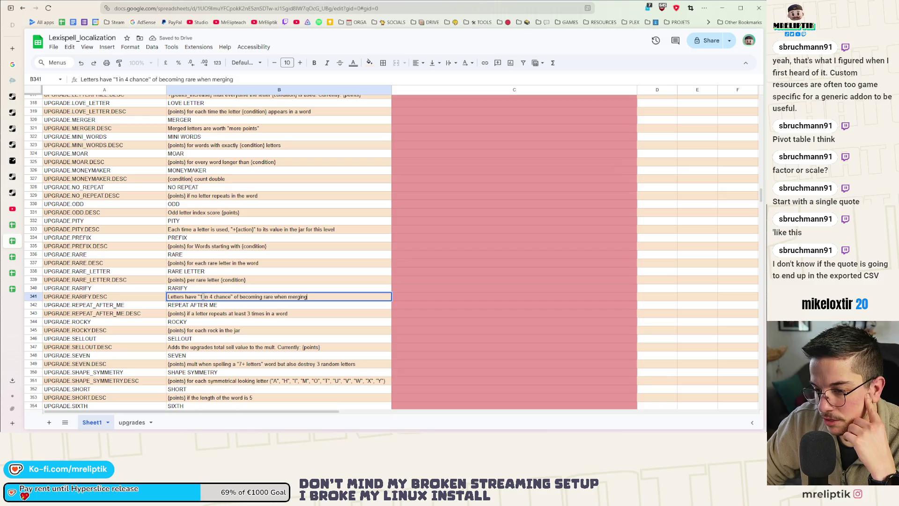
pyautogui.moveTo(198, 298); pyautogui.dragTo(234, 300)
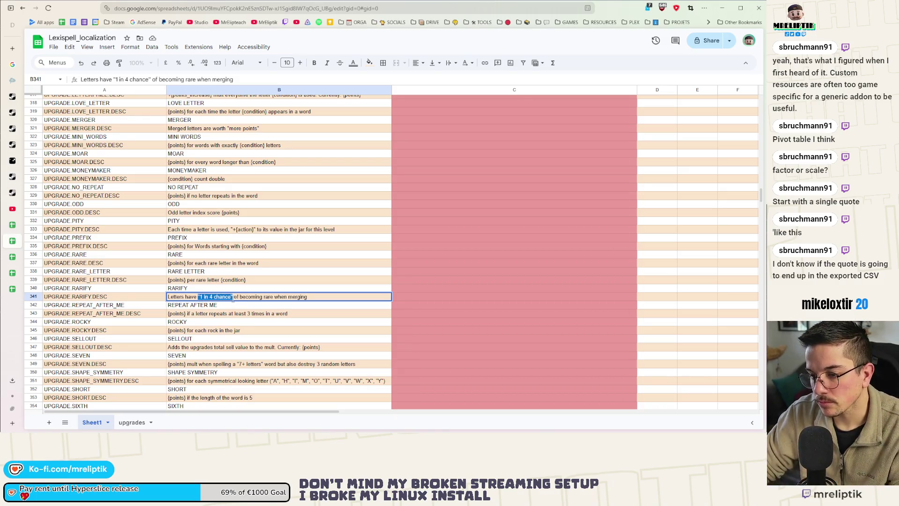
pyautogui.write('{condition}')
pyautogui.doubleClick(212, 297)
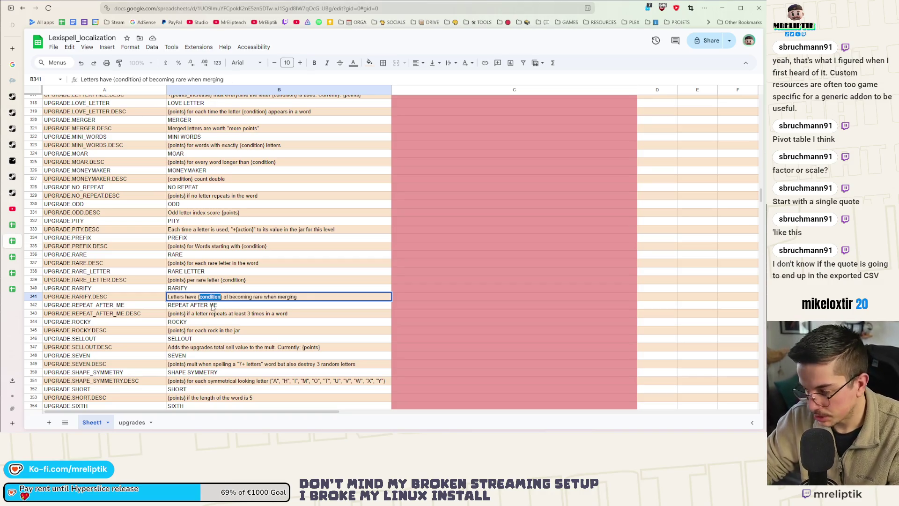
pyautogui.write('chance')
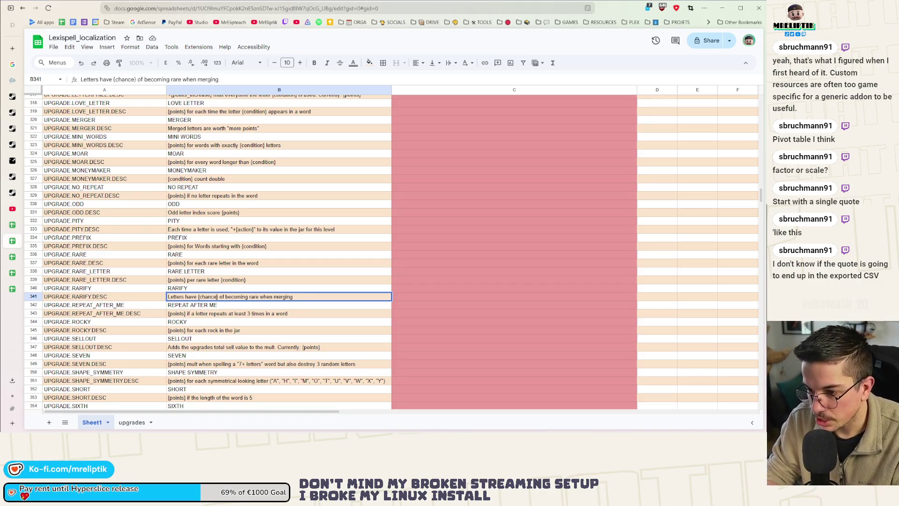
pyautogui.click(308, 263)
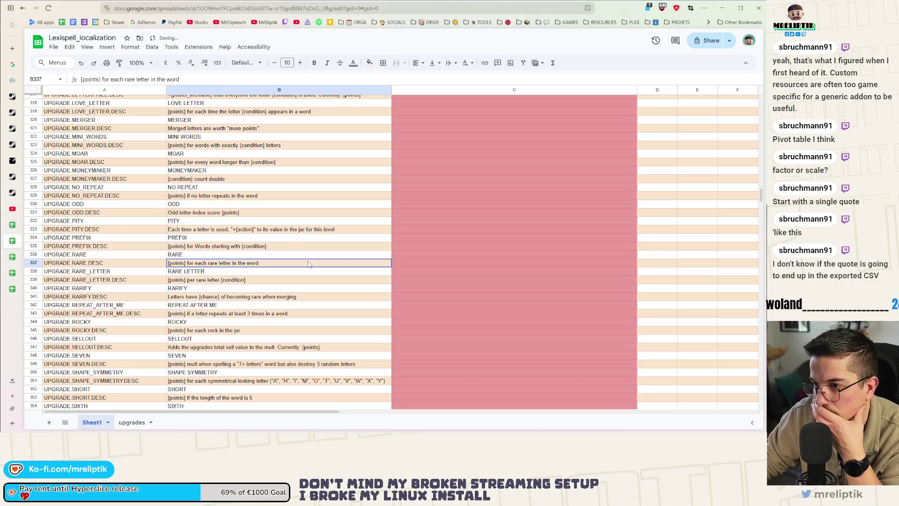
# Replace the number 3 in the REPEAT_AFTER_ME description (B343) with {condition}
pyautogui.scroll(5, 305, 222)
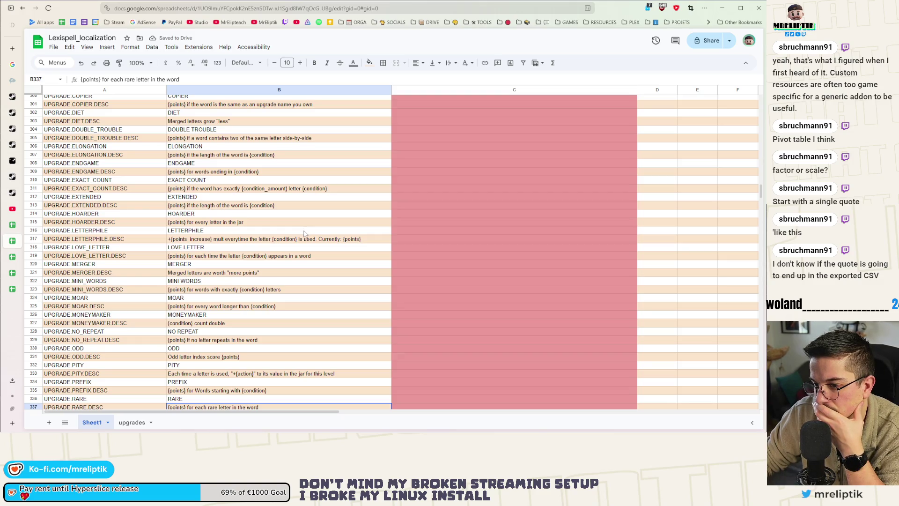
pyautogui.scroll(-8, 304, 232)
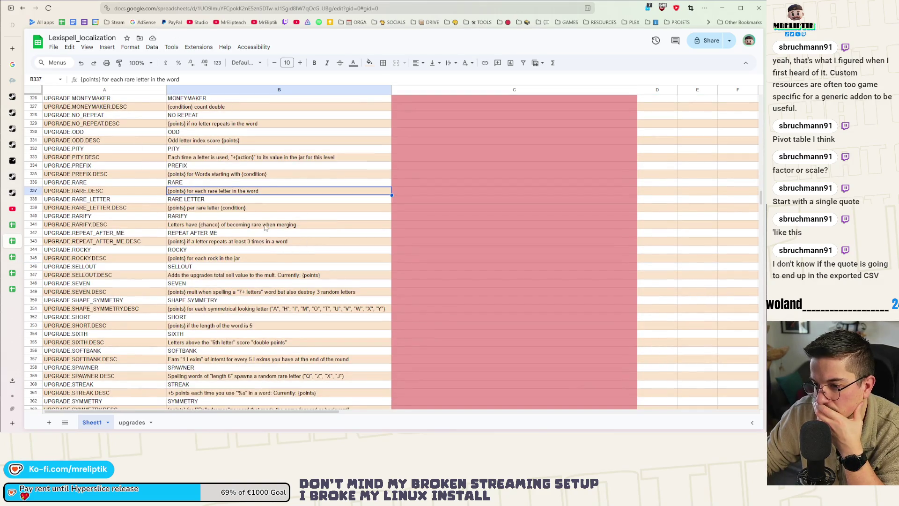
pyautogui.scroll(-5, 239, 216)
pyautogui.scroll(7, 240, 234)
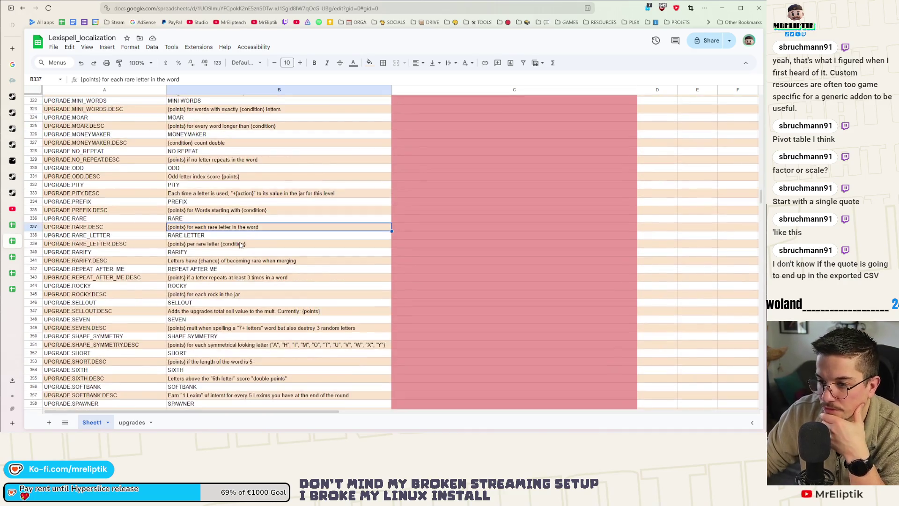
pyautogui.click(240, 238)
pyautogui.scroll(-3, 241, 237)
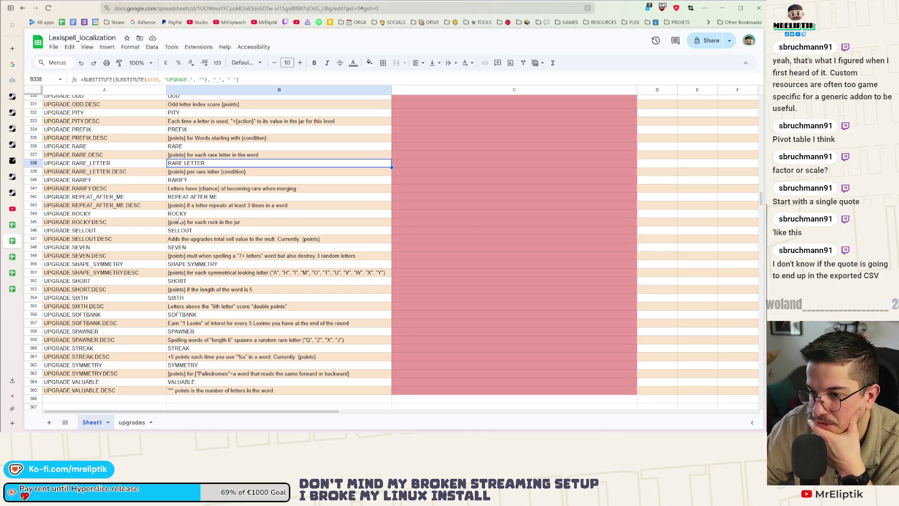
pyautogui.doubleClick(246, 206)
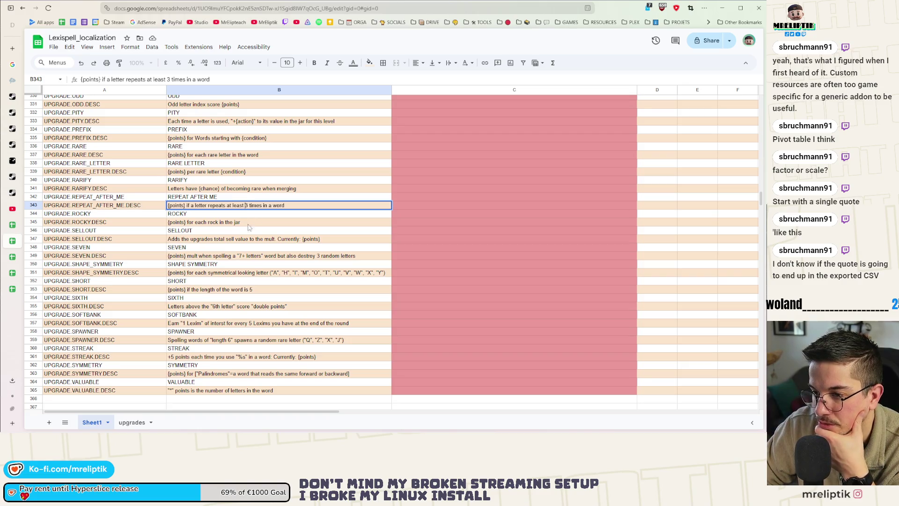
pyautogui.press('Delete')
pyautogui.write('{condition}')
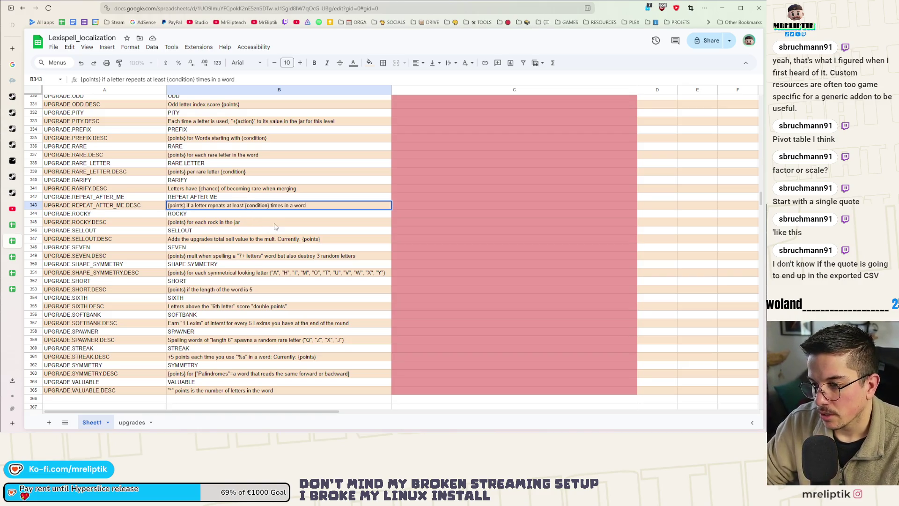
pyautogui.click(265, 223)
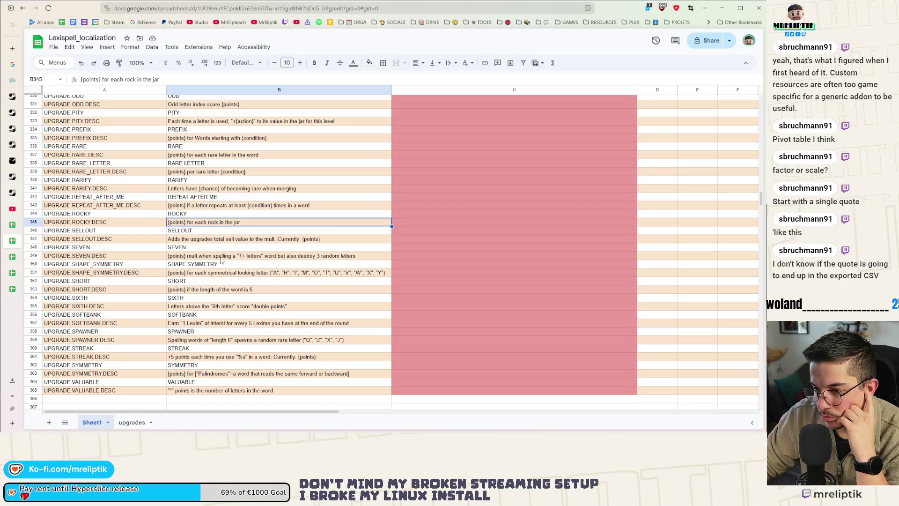
# In the SEVEN description (B349), replace 7 with {condition} and 3 with {action}
pyautogui.click(239, 258)
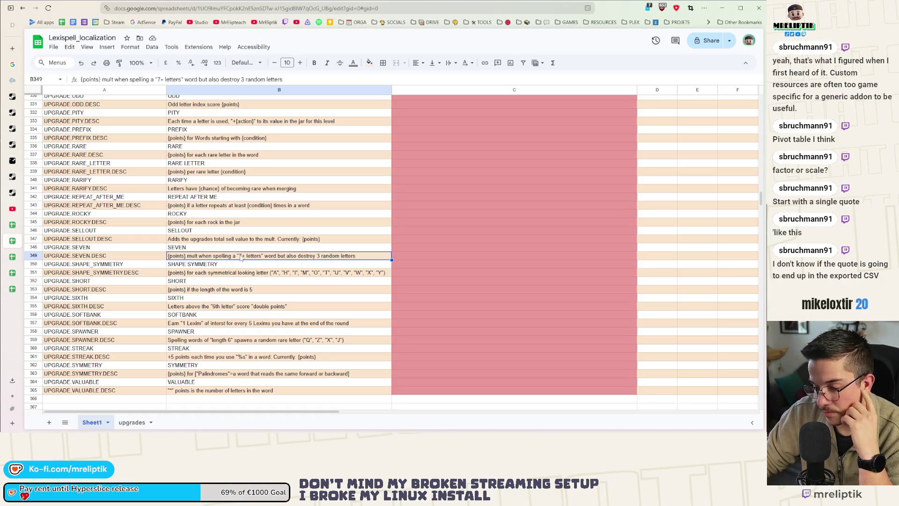
pyautogui.doubleClick(241, 258)
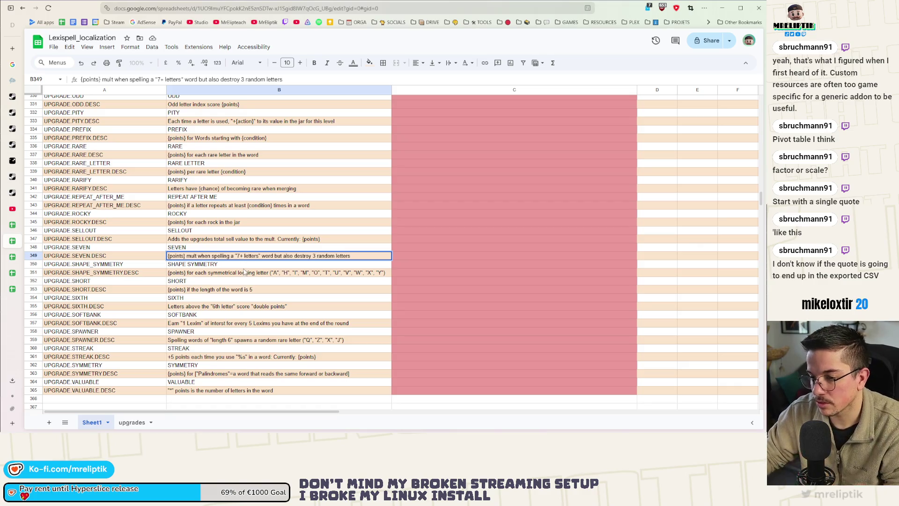
pyautogui.write('{condition}')
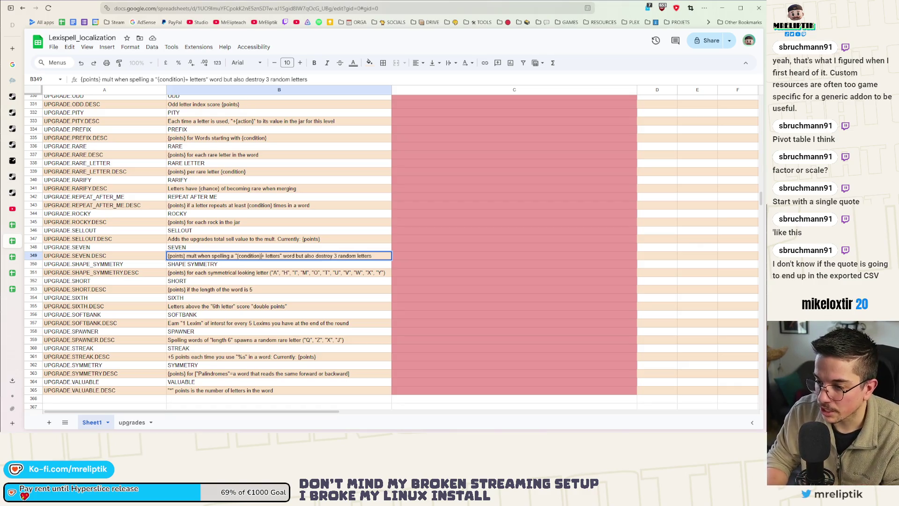
pyautogui.click(266, 266)
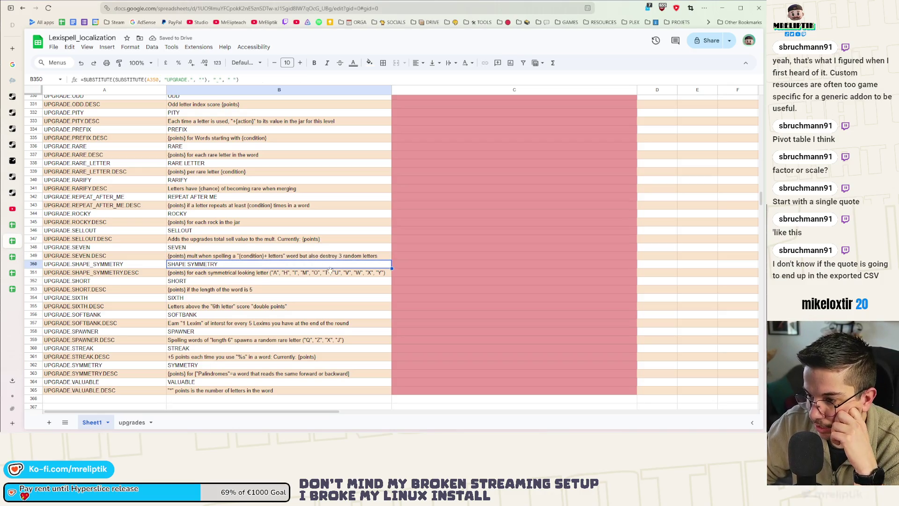
pyautogui.click(339, 257)
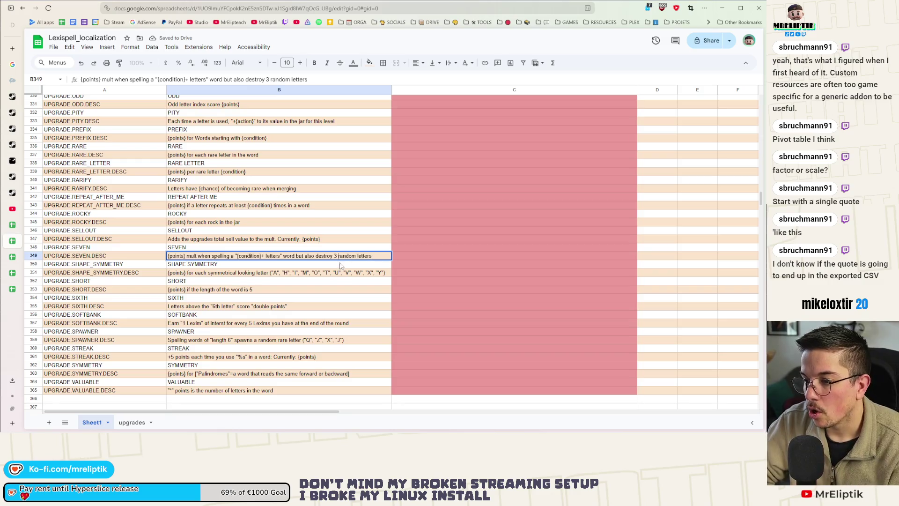
pyautogui.doubleClick(335, 255)
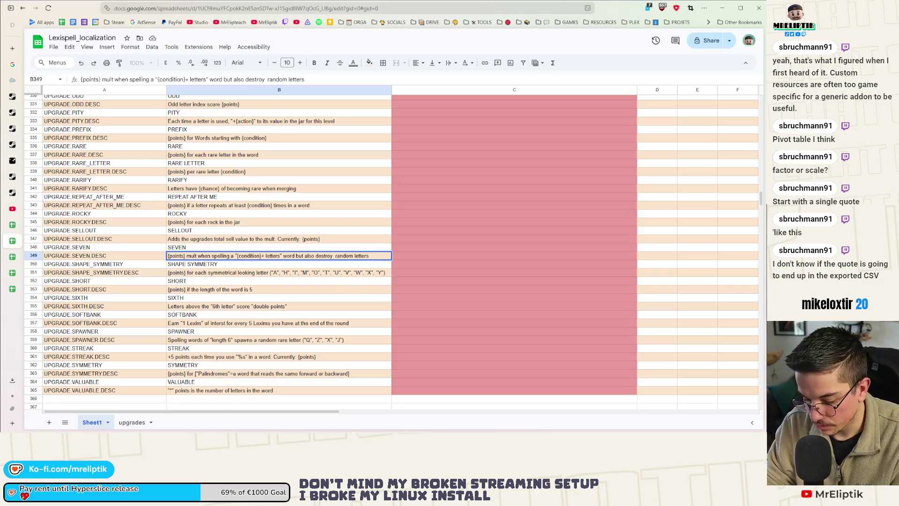
pyautogui.write('[acti')
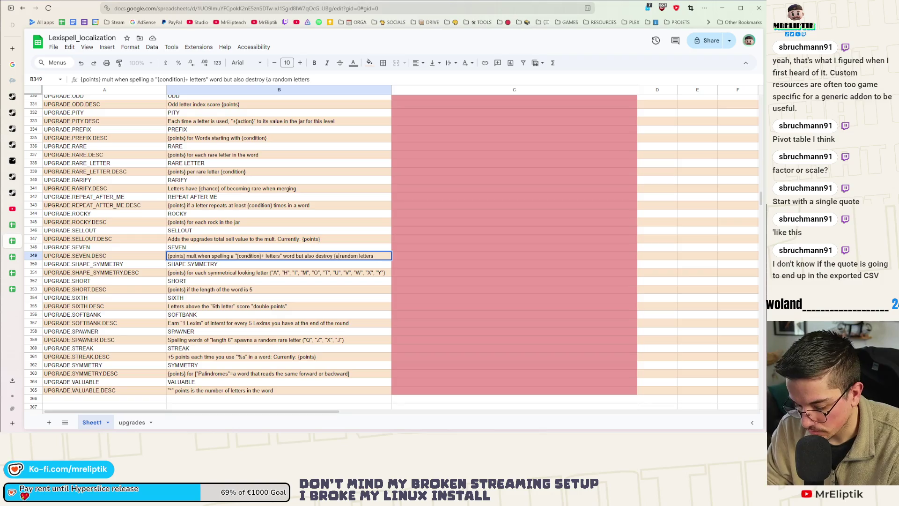
pyautogui.write('on}]')
pyautogui.press('BackSpace')
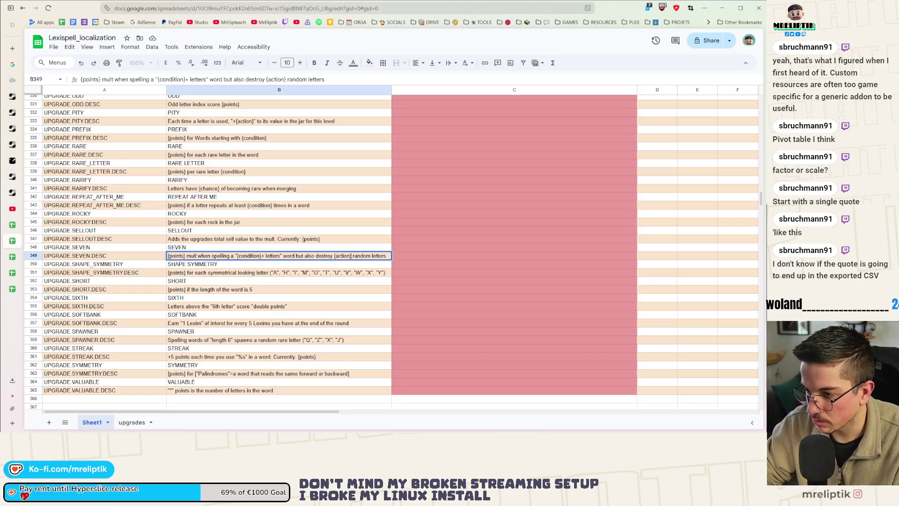
pyautogui.click(301, 288)
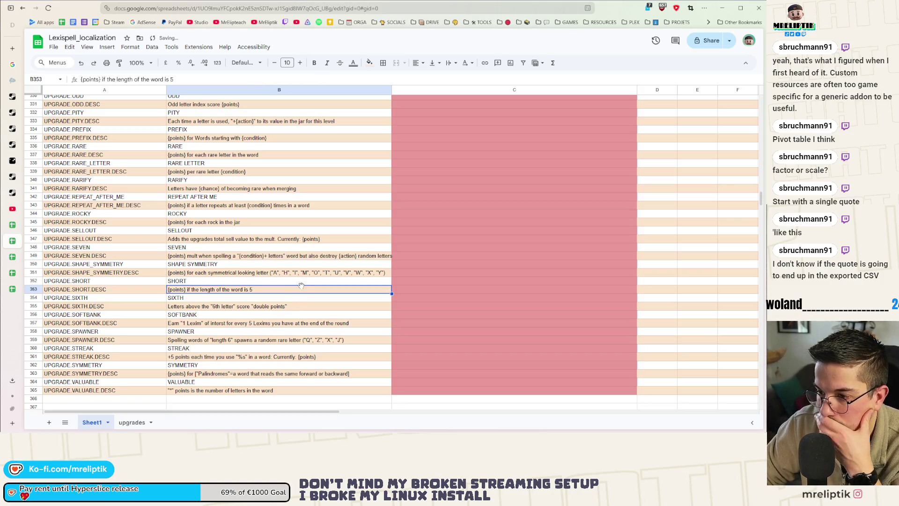
# Replace SHAPE_SYMMETRY's symmetrical-letter list and SHORT's 5 with {condition}
pyautogui.click(274, 273)
pyautogui.doubleClick(274, 273)
pyautogui.moveTo(270, 272); pyautogui.dragTo(406, 271)
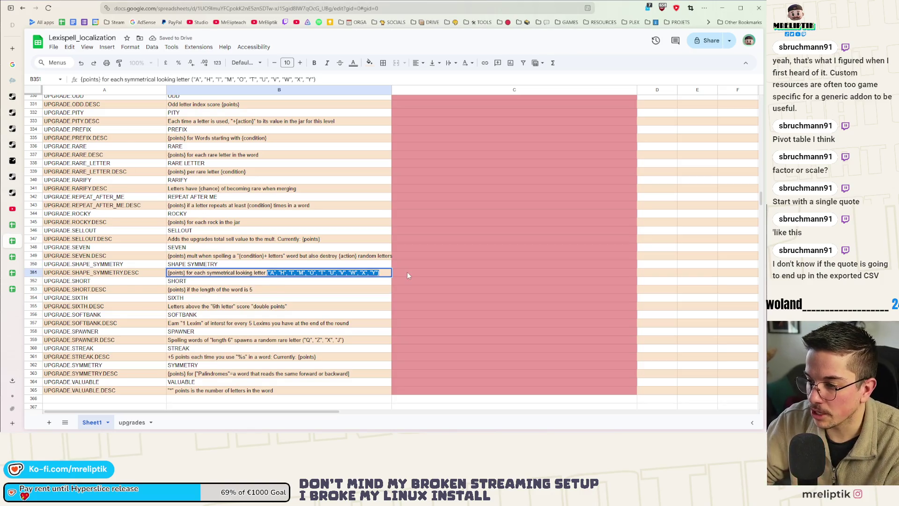
pyautogui.write('{condition}')
pyautogui.click(298, 289)
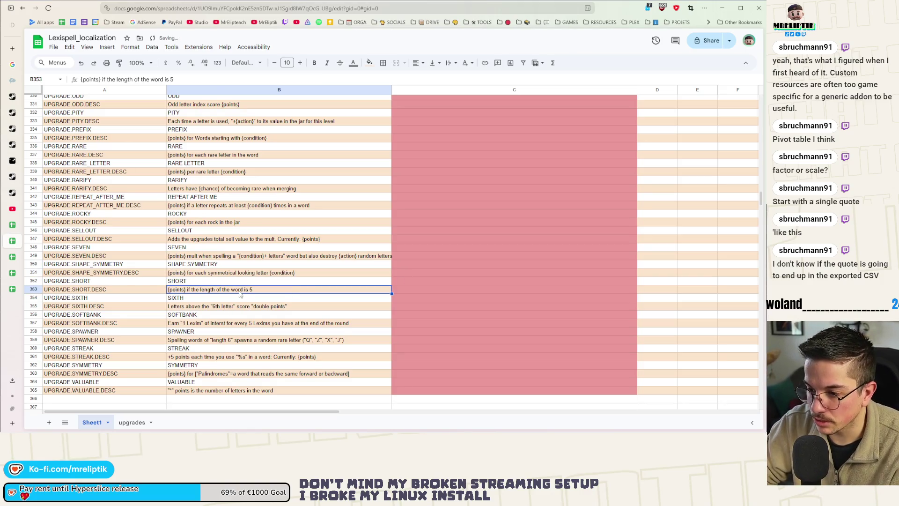
pyautogui.press('Return')
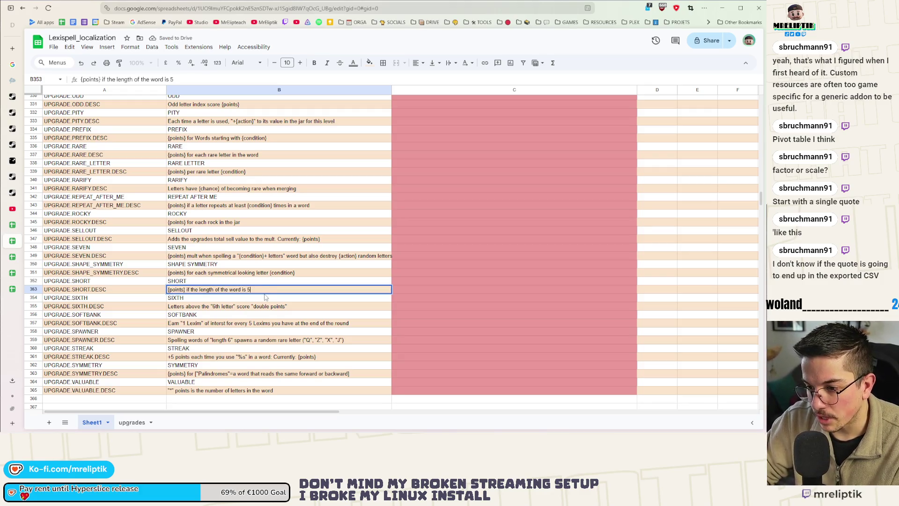
pyautogui.press('BackSpace')
pyautogui.write('{condition}')
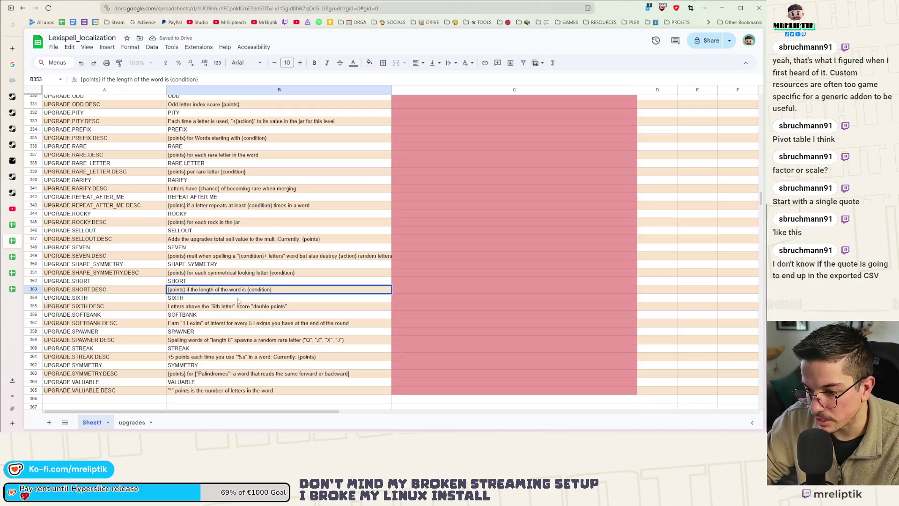
pyautogui.press('Return')
# In the SIXTH description, replace 6 with {condition} and change "double" to "x2"
pyautogui.press('Down')
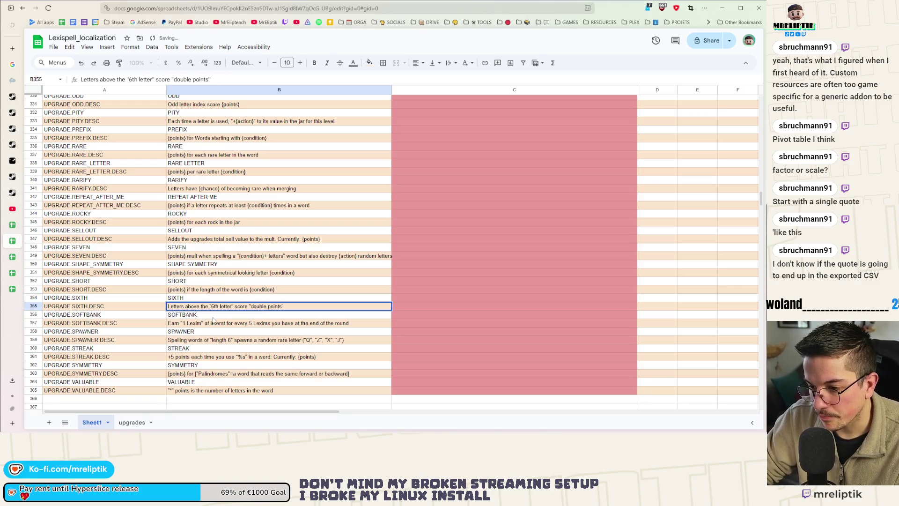
pyautogui.doubleClick(212, 307)
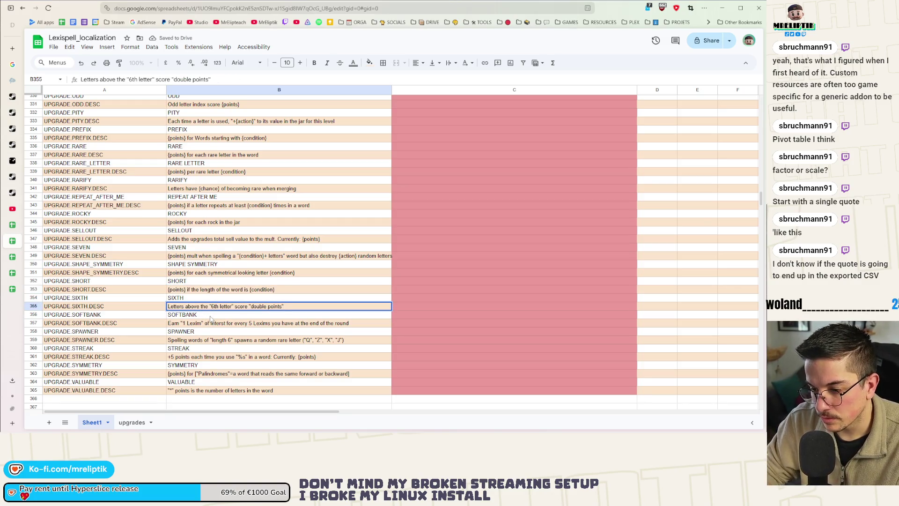
pyautogui.press('BackSpace')
pyautogui.write('{condition}')
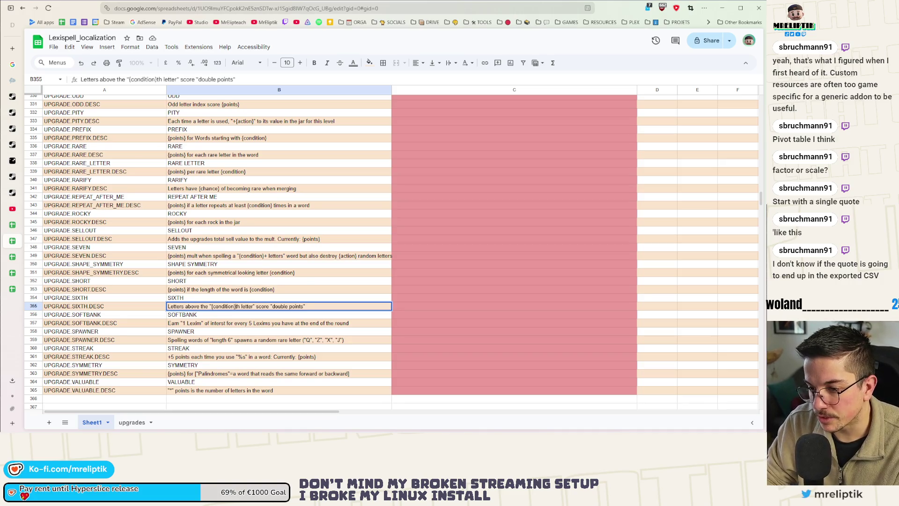
pyautogui.press('Return')
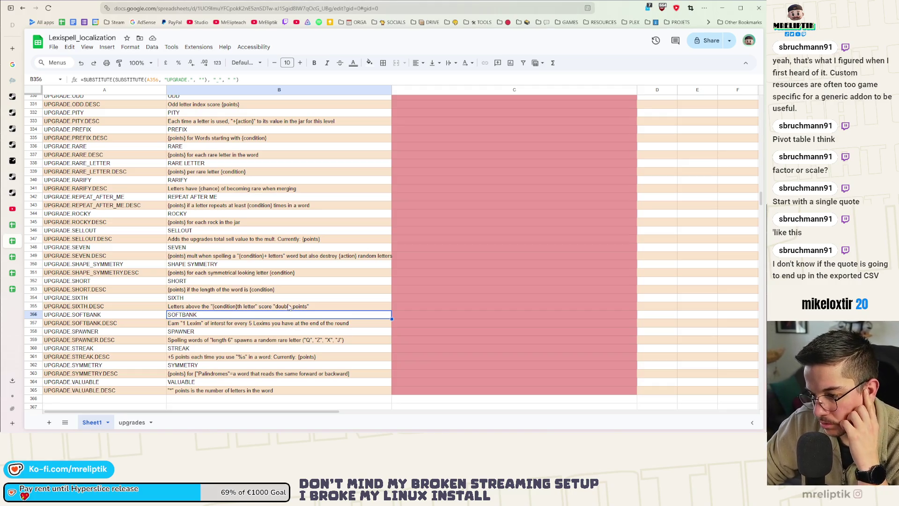
pyautogui.doubleClick(289, 306)
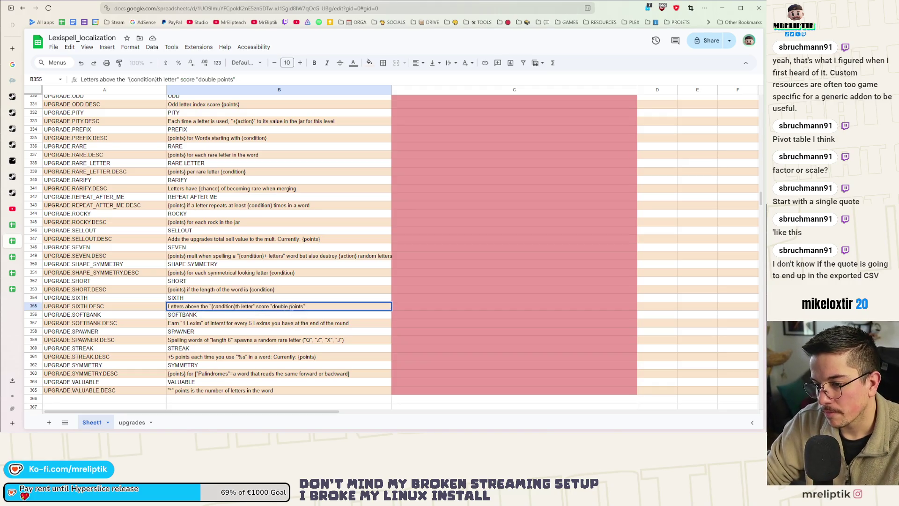
pyautogui.moveTo(290, 307); pyautogui.dragTo(272, 306)
pyautogui.press('BackSpace')
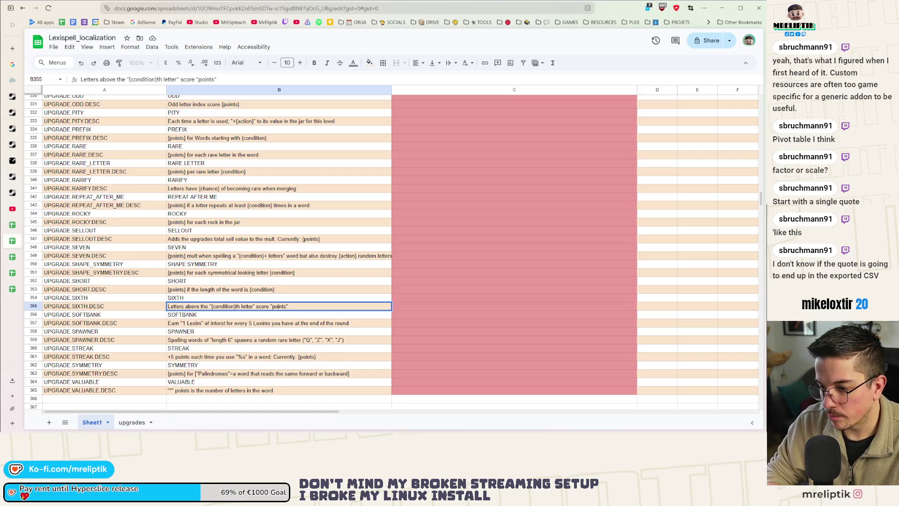
pyautogui.write('x2')
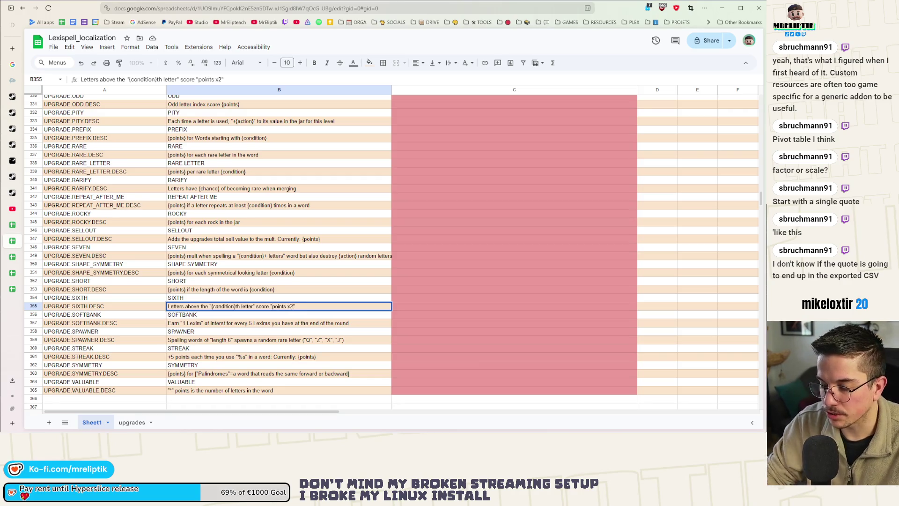
pyautogui.click(296, 332)
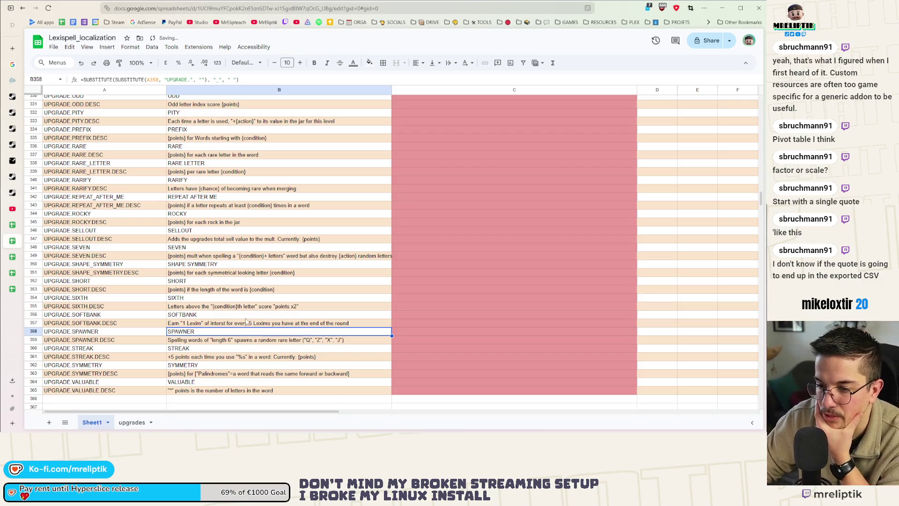
# In the SOFTBANK descriptions, replace 1 Lexim with {action} and 5 Lexims with {condition}
pyautogui.click(207, 317)
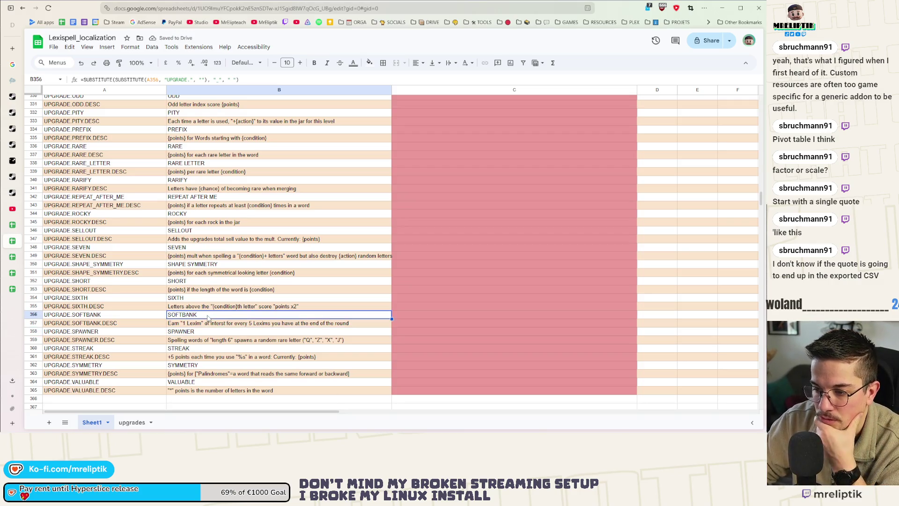
pyautogui.doubleClick(190, 327)
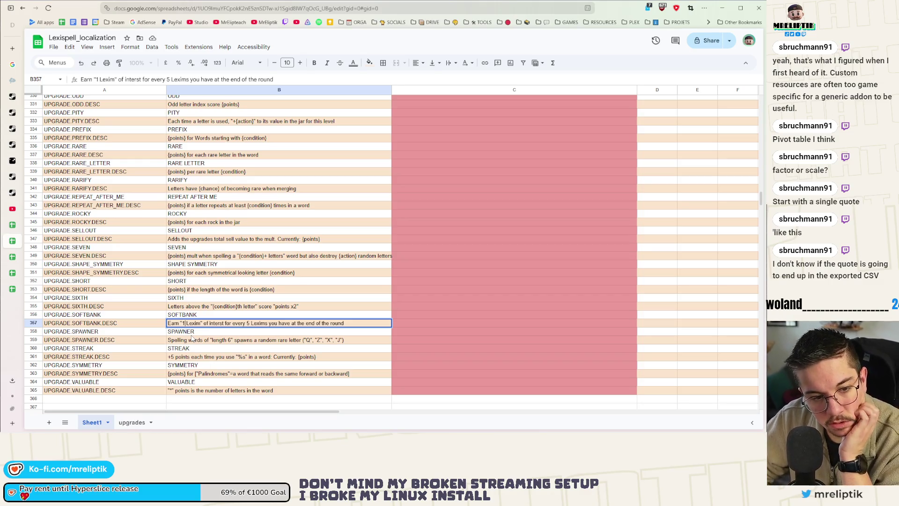
pyautogui.press('BackSpace')
pyautogui.write('{acti')
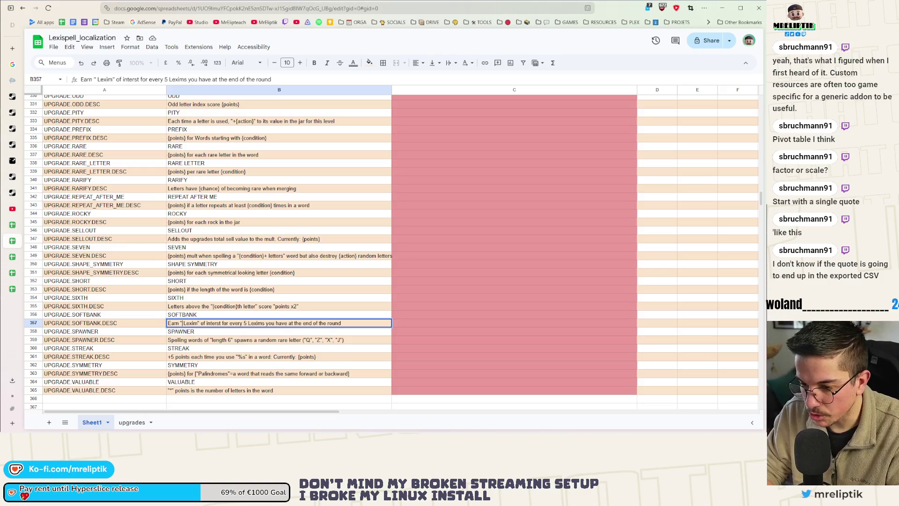
pyautogui.write('on}')
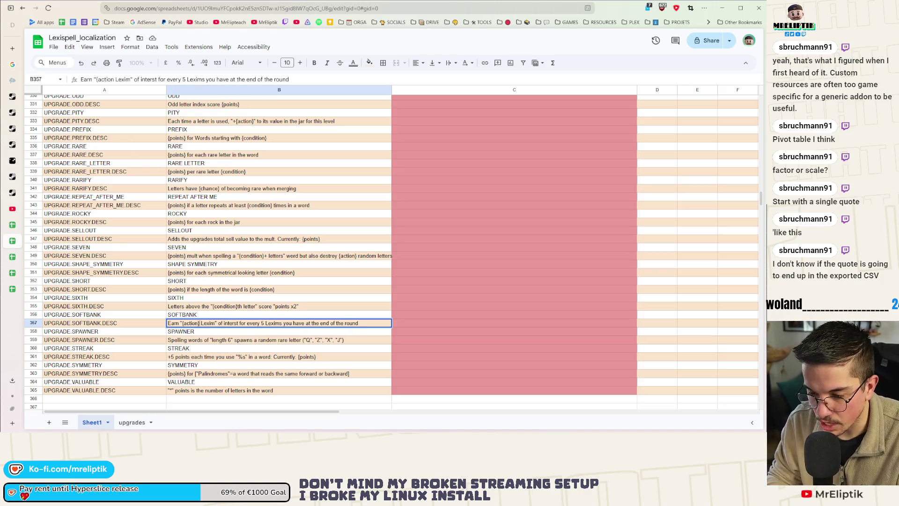
pyautogui.press('Return')
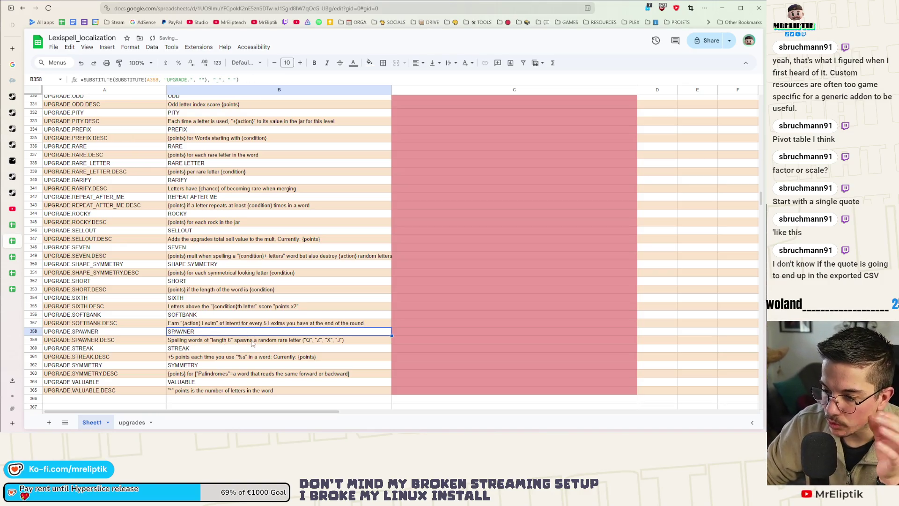
pyautogui.press('Up')
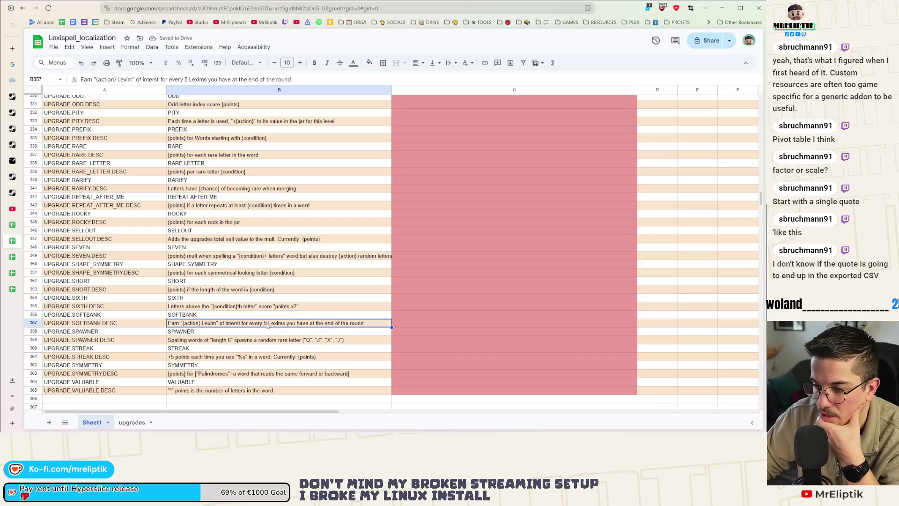
pyautogui.doubleClick(266, 323)
pyautogui.press('BackSpace')
pyautogui.write('{condition}')
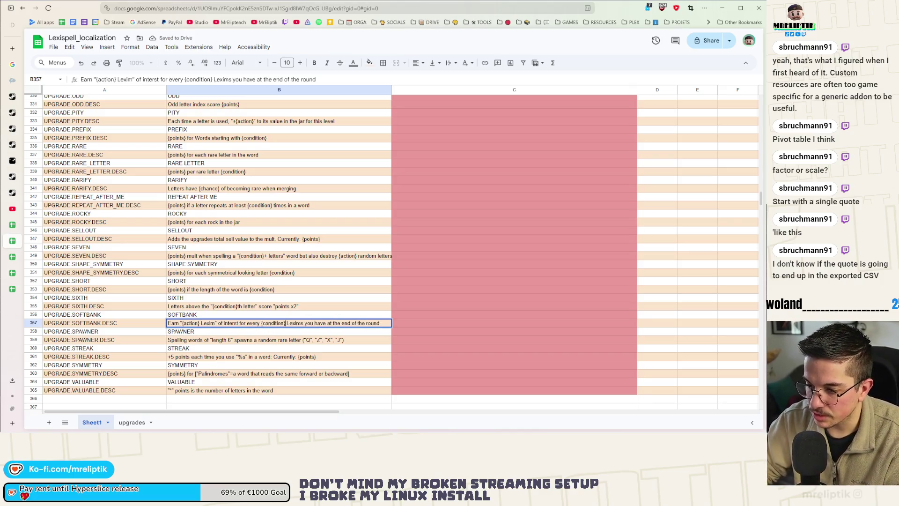
pyautogui.press('Return')
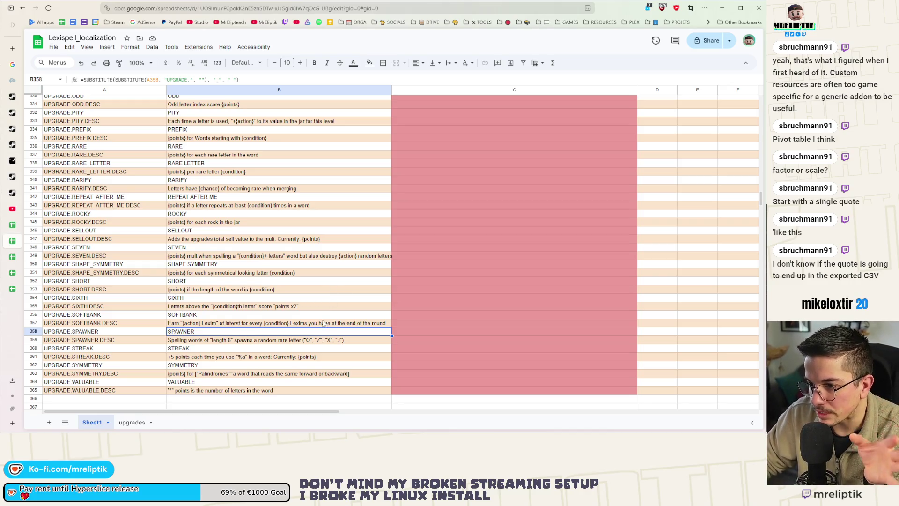
# Replace the rare letters Q, Z, X, J in the SPAWNER description with {condition}
pyautogui.click(307, 341)
pyautogui.doubleClick(306, 341)
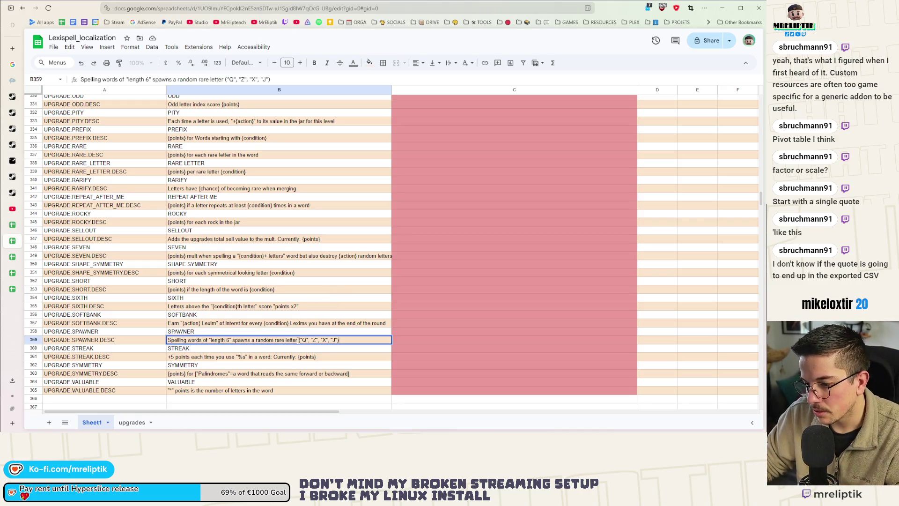
pyautogui.hotkey('shift', 'End')
pyautogui.write('{condition}')
pyautogui.press('Return')
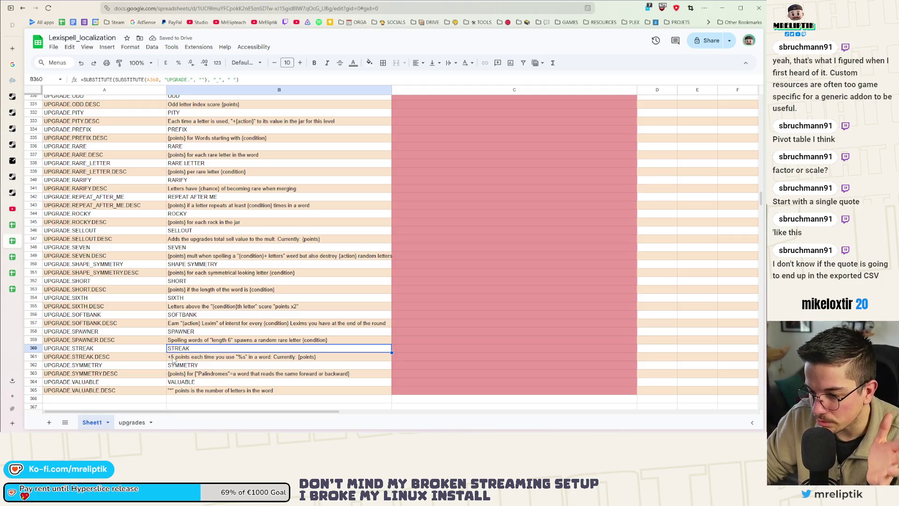
# In the STREAK description, swap the 5 for {points_increase} and %s for {condition}
pyautogui.press('Down')
pyautogui.press('Down')
pyautogui.press('Down')
pyautogui.doubleClick(170, 358)
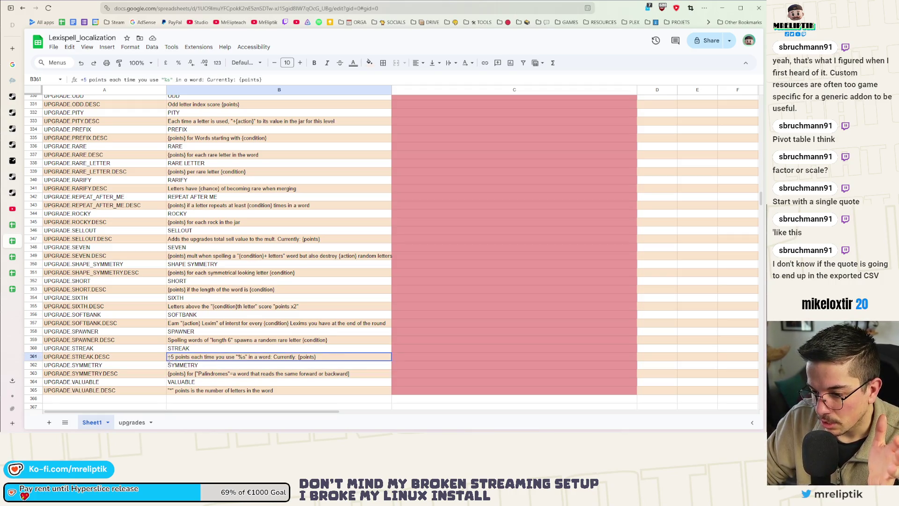
pyautogui.write("'")
pyautogui.press('Return')
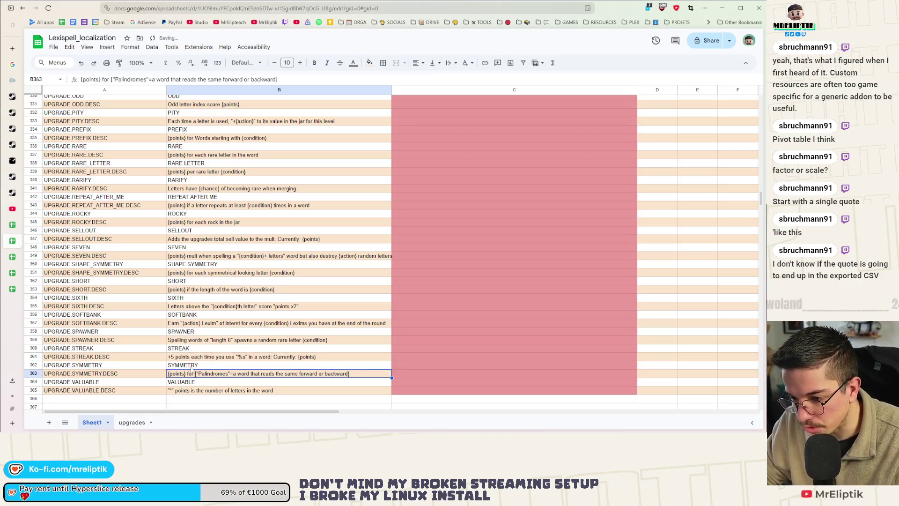
pyautogui.press('Up')
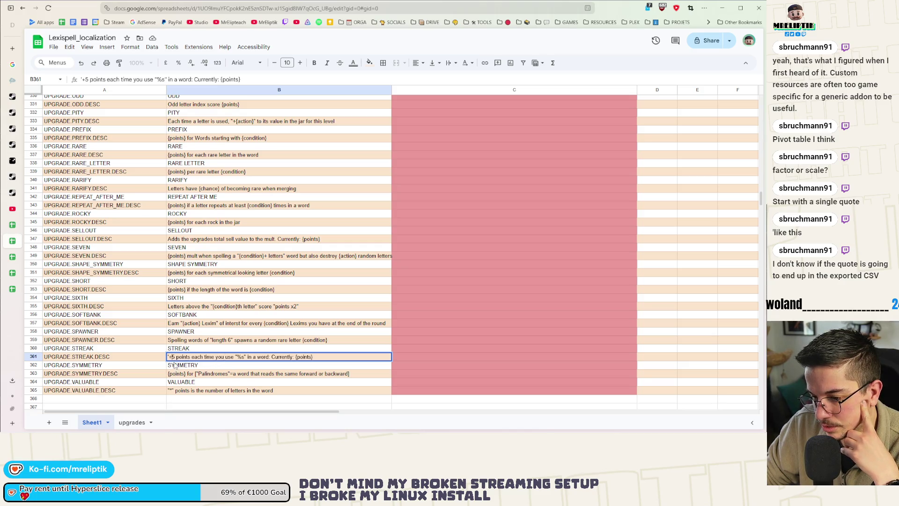
pyautogui.press('BackSpace')
pyautogui.write('{}')
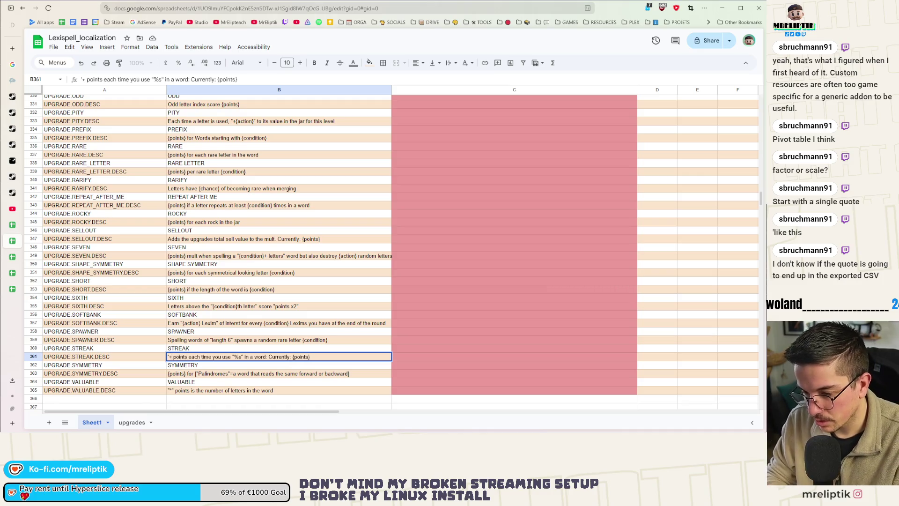
pyautogui.write('points_inc')
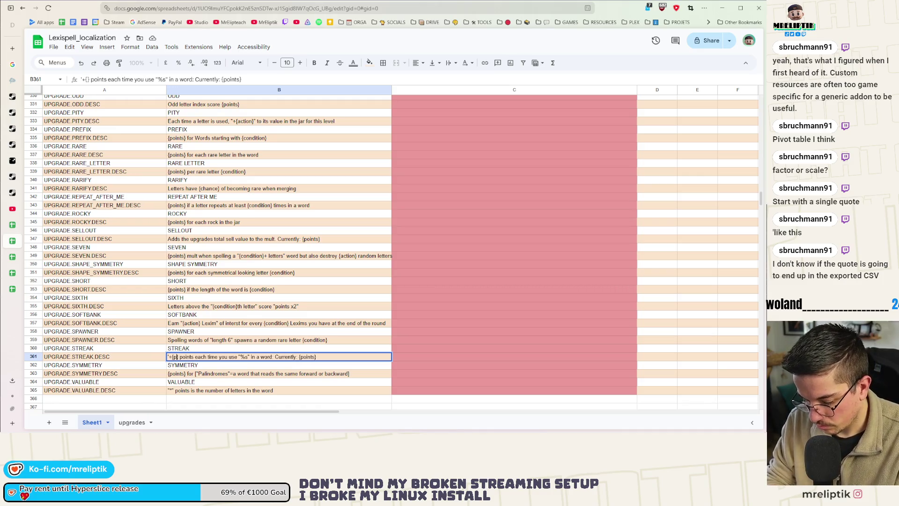
pyautogui.write('rease')
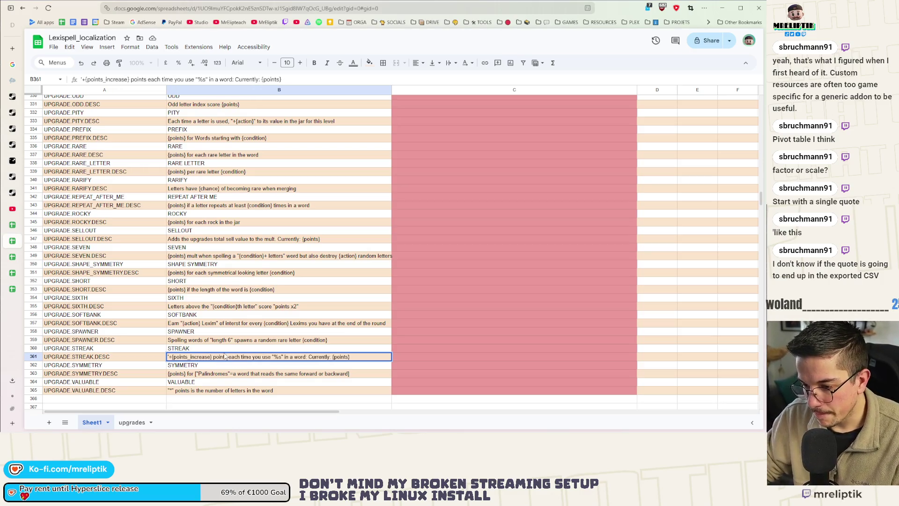
pyautogui.click(280, 357)
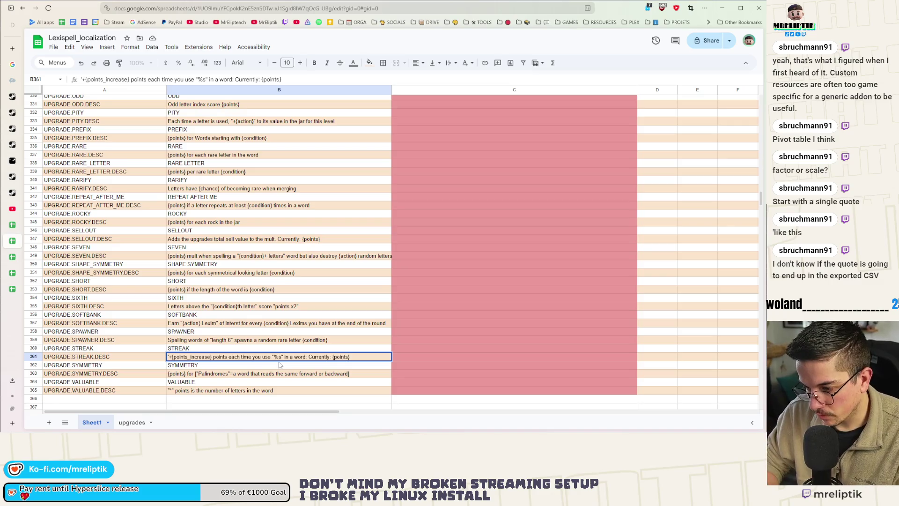
pyautogui.press('BackSpace')
pyautogui.press('BackSpace')
pyautogui.press('BackSpace')
pyautogui.press('BackSpace')
pyautogui.write('{condition}')
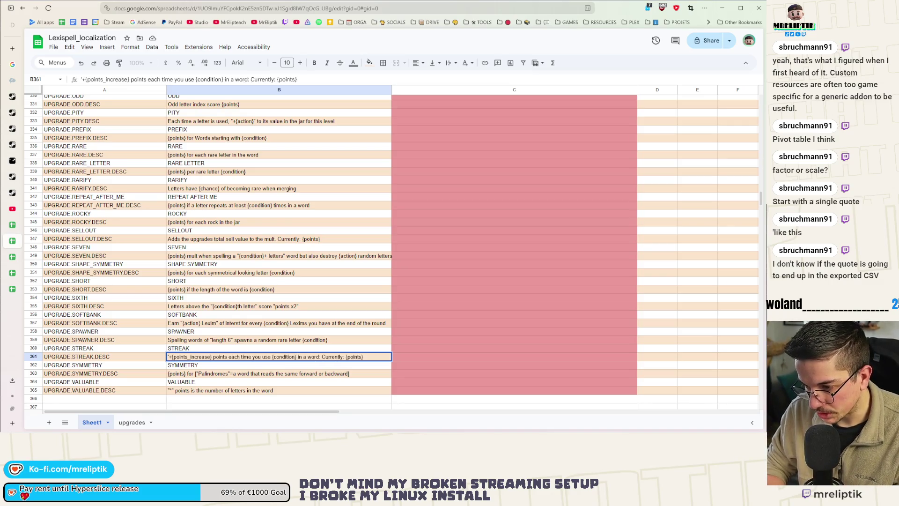
pyautogui.click(366, 340)
pyautogui.scroll(-3, 344, 354)
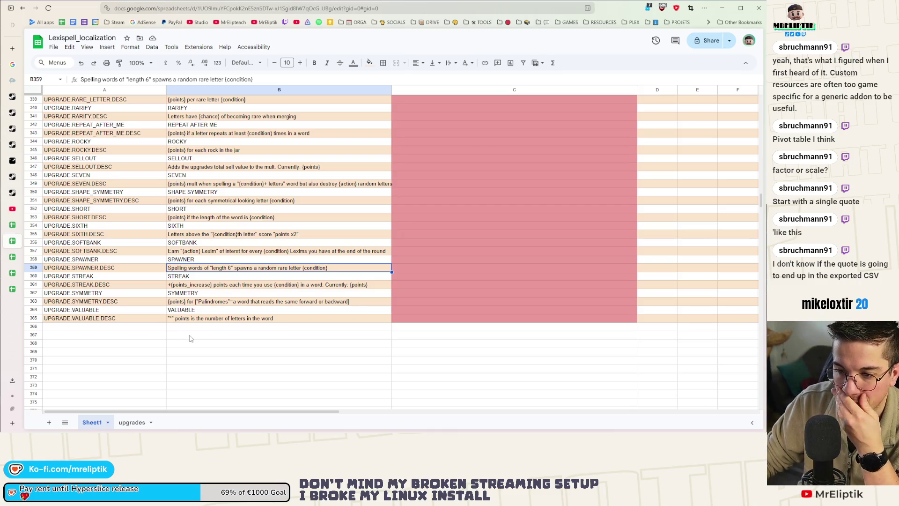
pyautogui.doubleClick(168, 319)
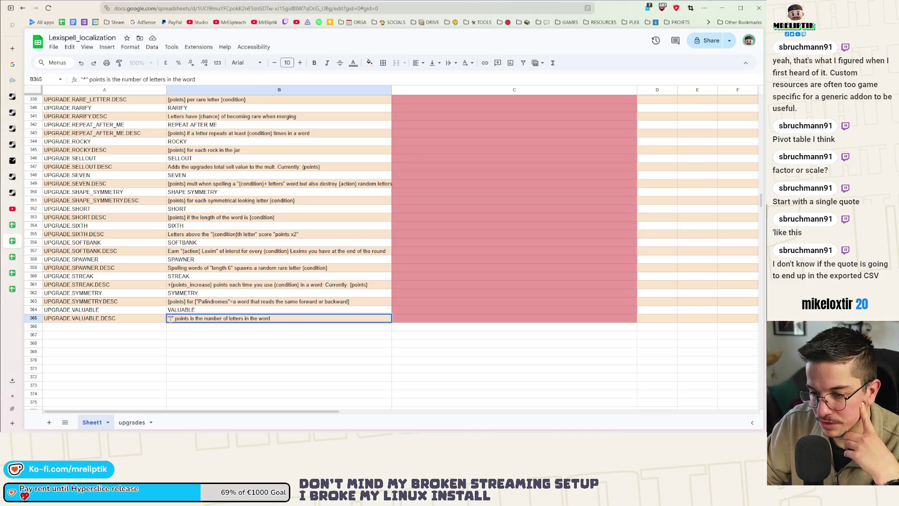
pyautogui.click(194, 336)
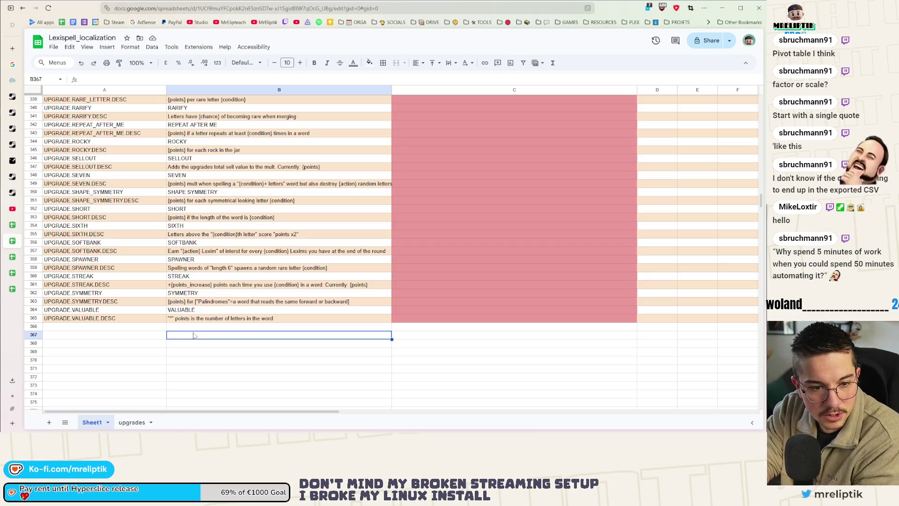
pyautogui.click(244, 320)
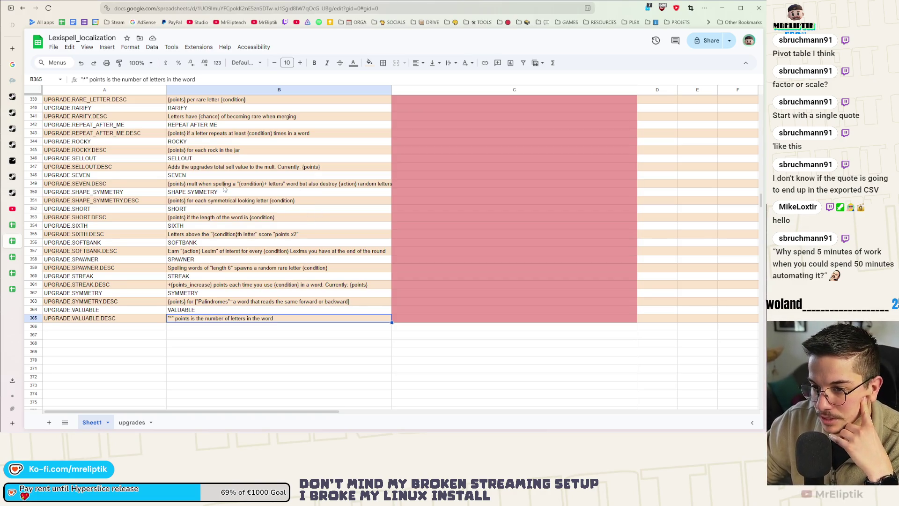
pyautogui.scroll(10, 223, 189)
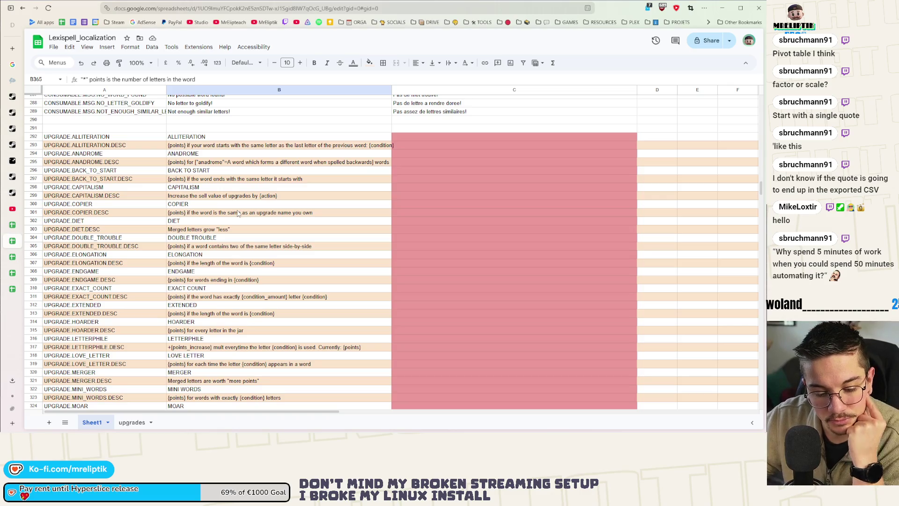
pyautogui.click(434, 137)
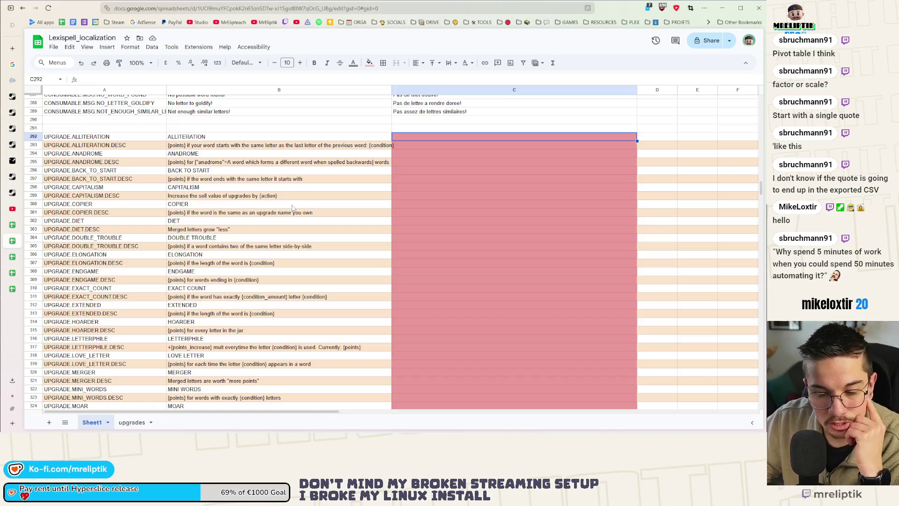
pyautogui.scroll(-2, 292, 207)
pyautogui.scroll(3, 101, 211)
pyautogui.scroll(-5, 94, 173)
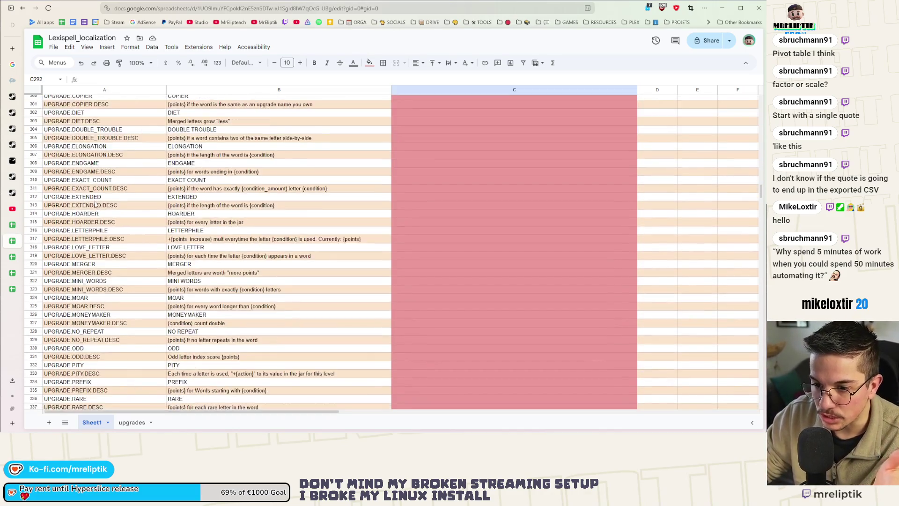
pyautogui.scroll(4, 100, 286)
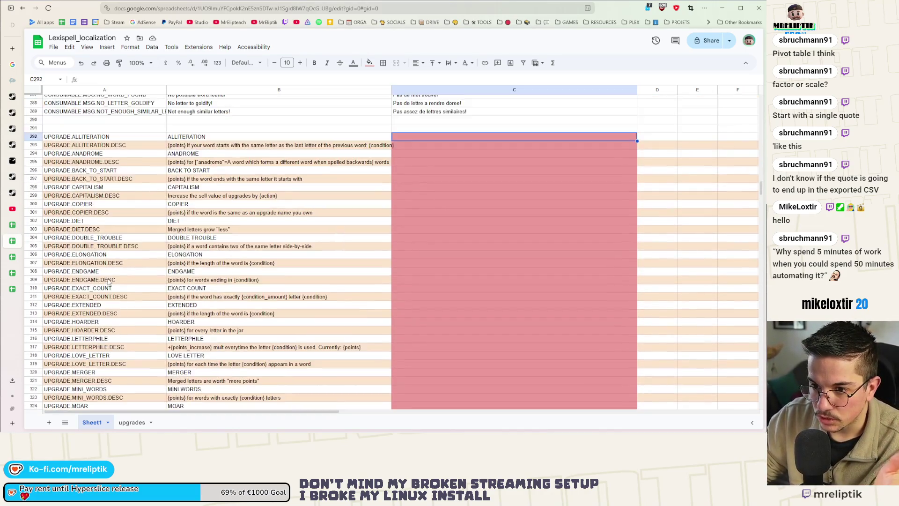
pyautogui.click(88, 277)
pyautogui.click(230, 280)
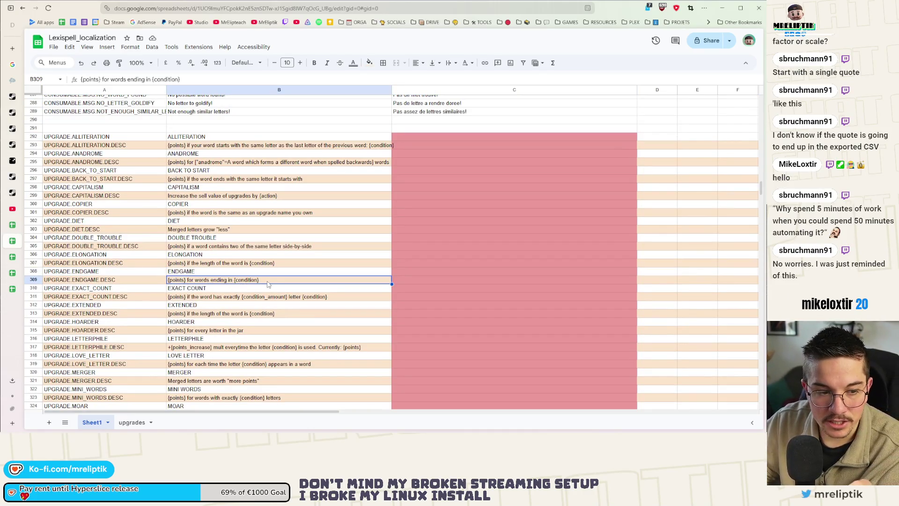
pyautogui.click(413, 281)
pyautogui.press('Left')
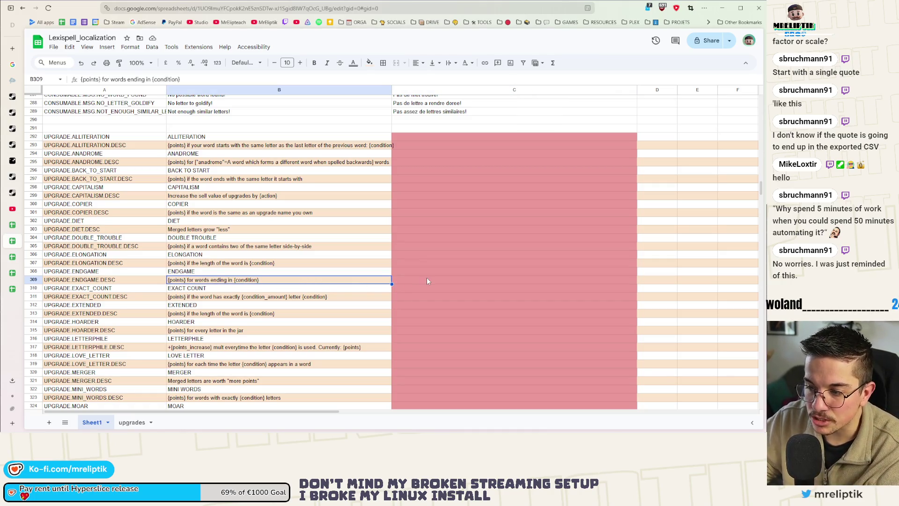
pyautogui.click(425, 281)
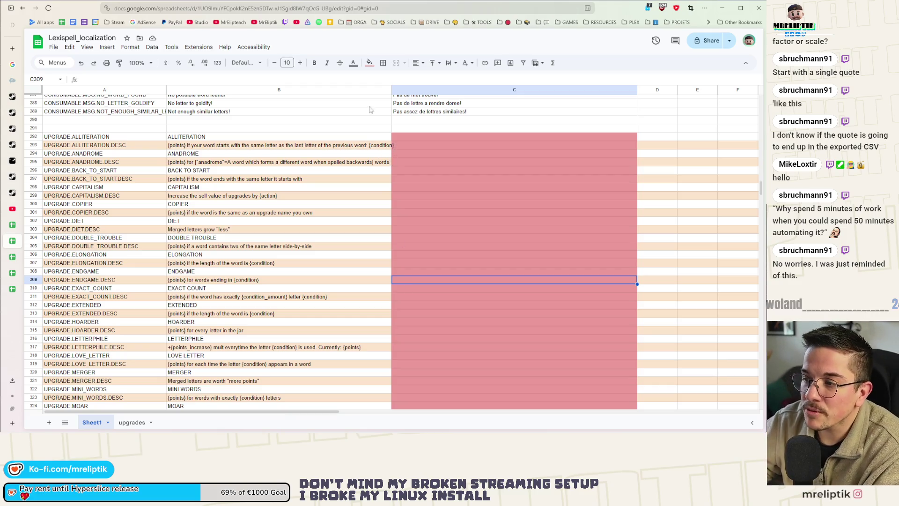
# Widen column B slightly to fit the long descriptions, then select C292
pyautogui.moveTo(391, 90); pyautogui.dragTo(401, 90)
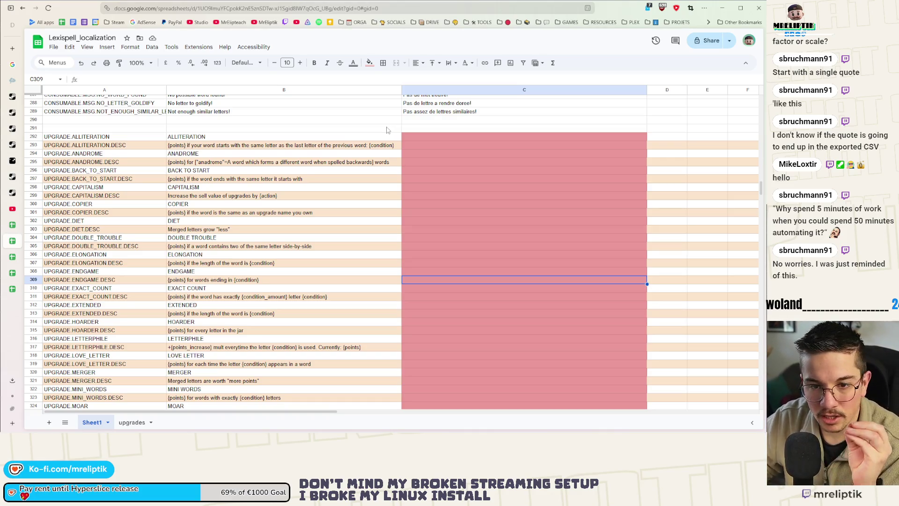
pyautogui.click(414, 136)
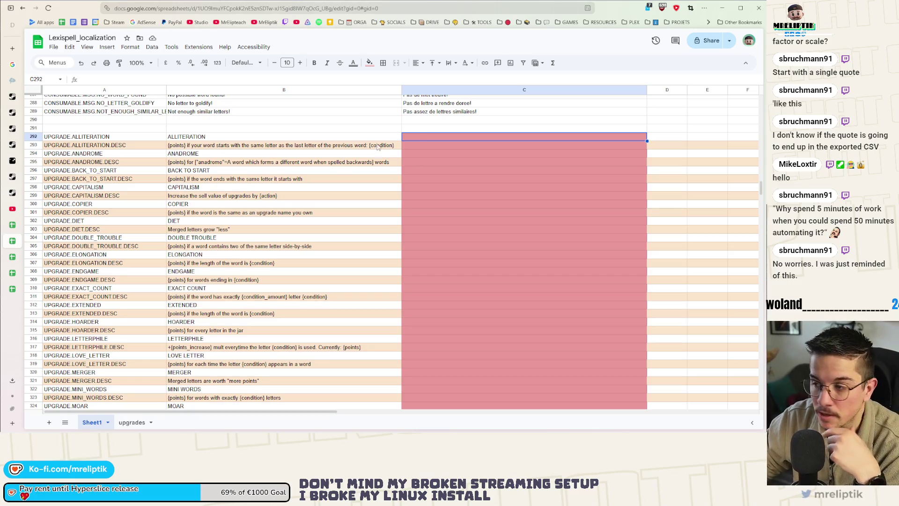
# Enter =TRANSLATE( in C292, removing the stray equals sign
pyautogui.write('=')
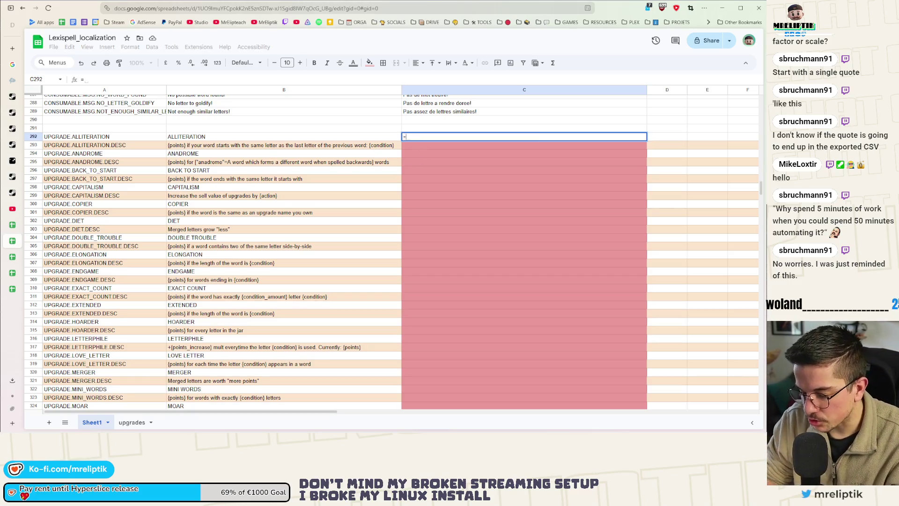
pyautogui.write('TRANSLATE')
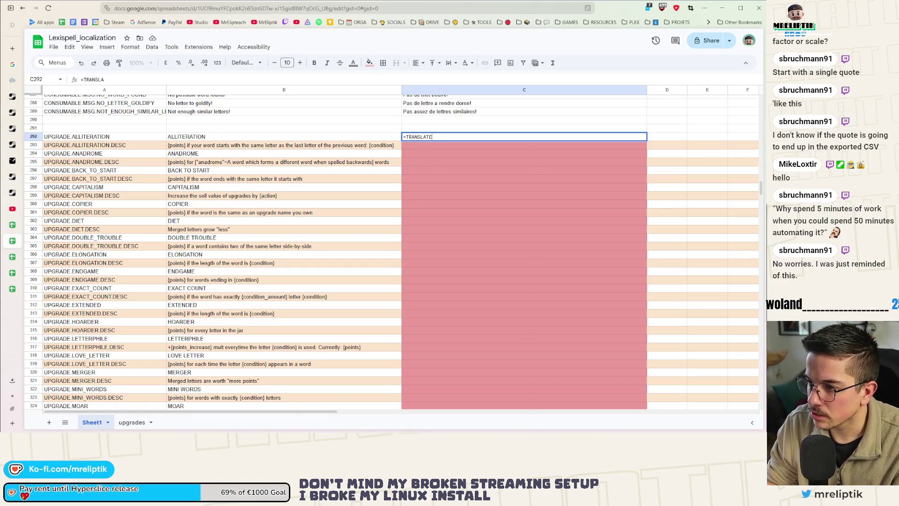
pyautogui.write('(=')
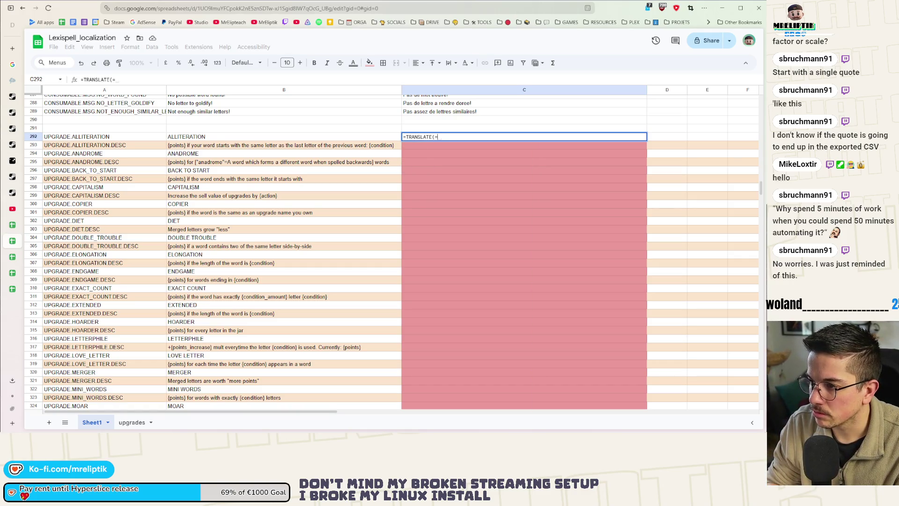
pyautogui.press('BackSpace')
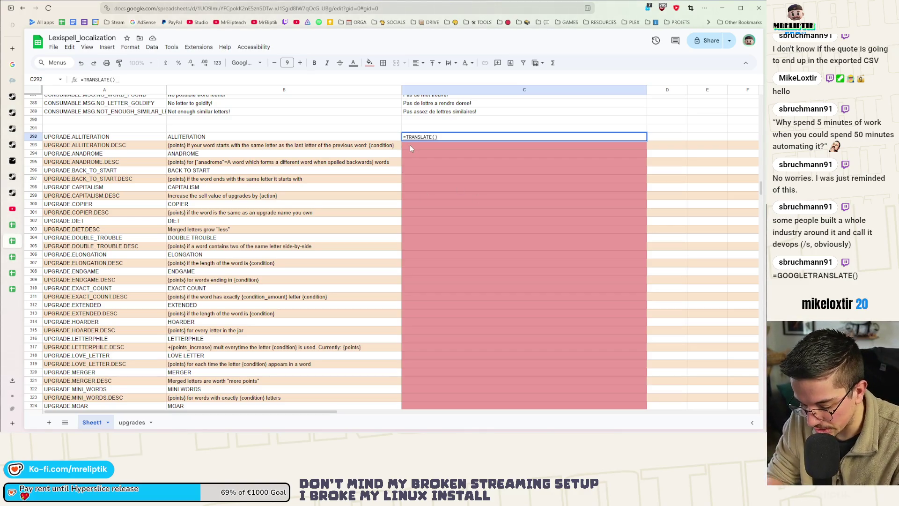
# Put =GOOGLETRANSLATE(B292) in C292 and fill it down through C365
pyautogui.write('GOOGLE')
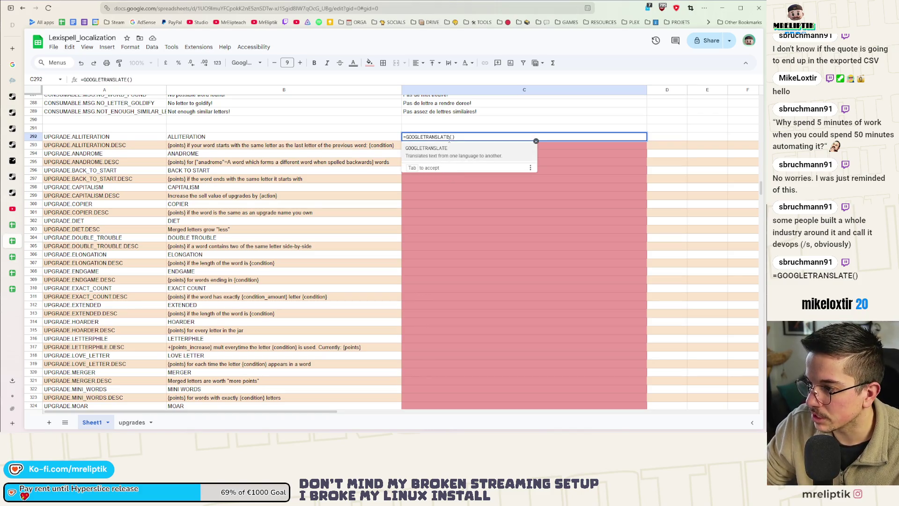
pyautogui.click(445, 149)
pyautogui.press('Return')
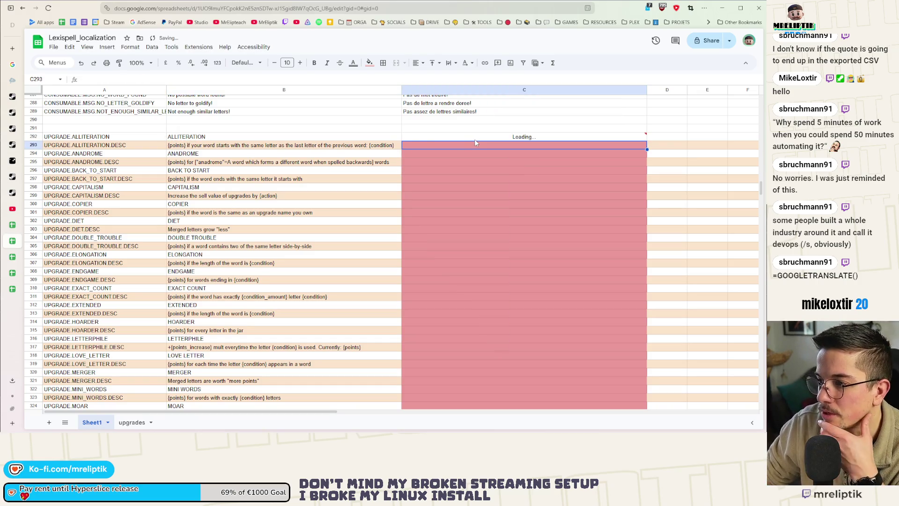
pyautogui.click(461, 138)
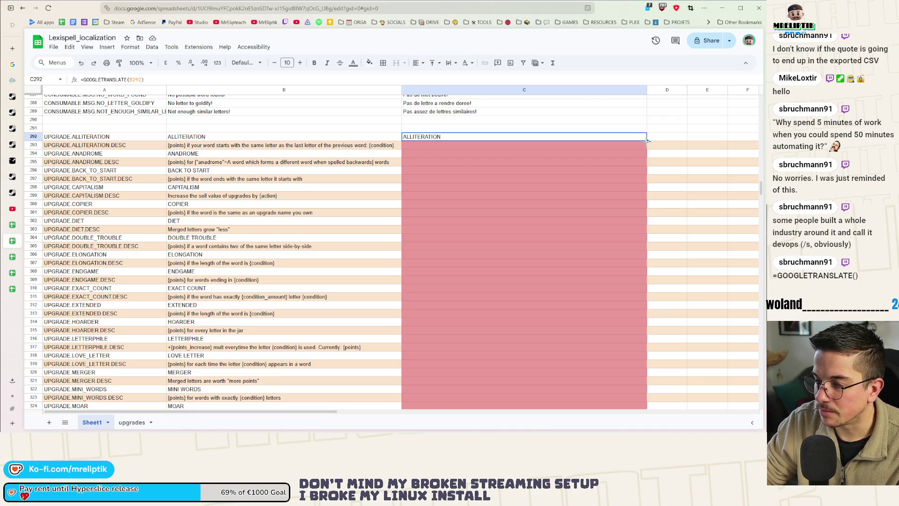
pyautogui.moveTo(588, 420)
pyautogui.mouseDown()
pyautogui.moveTo(517, 311)
pyautogui.moveTo(451, 288)
pyautogui.mouseUp()
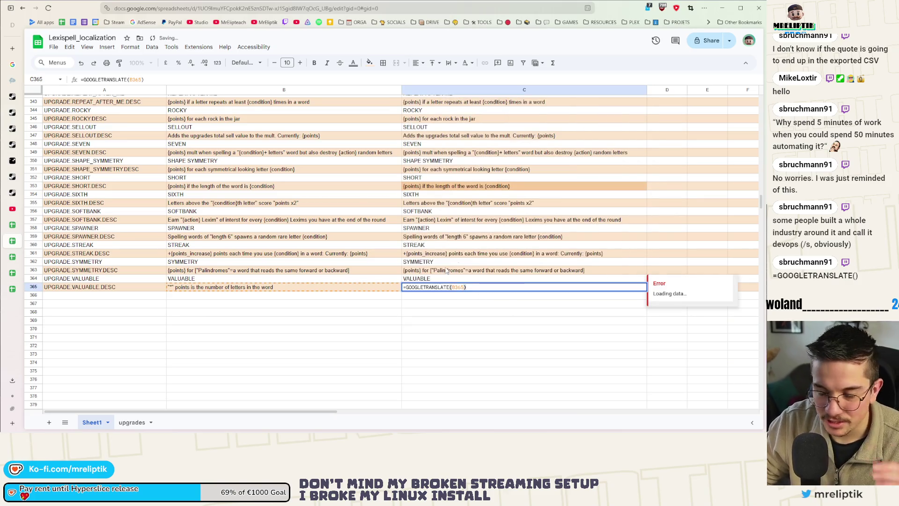
pyautogui.press('Return')
pyautogui.scroll(15, 456, 283)
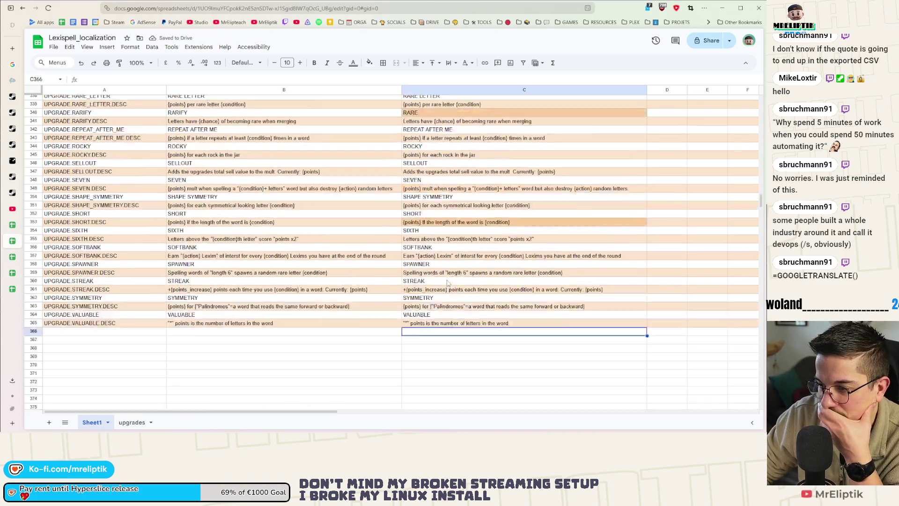
pyautogui.scroll(-3, 455, 284)
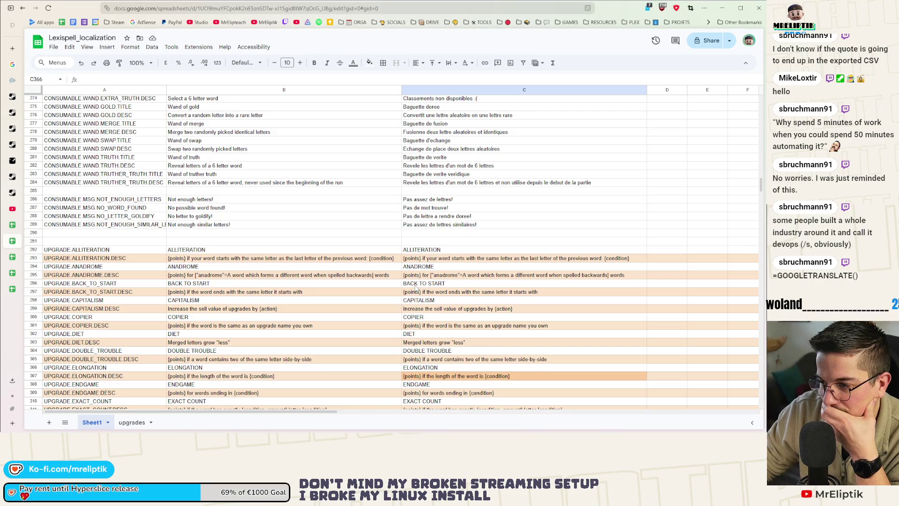
pyautogui.click(439, 250)
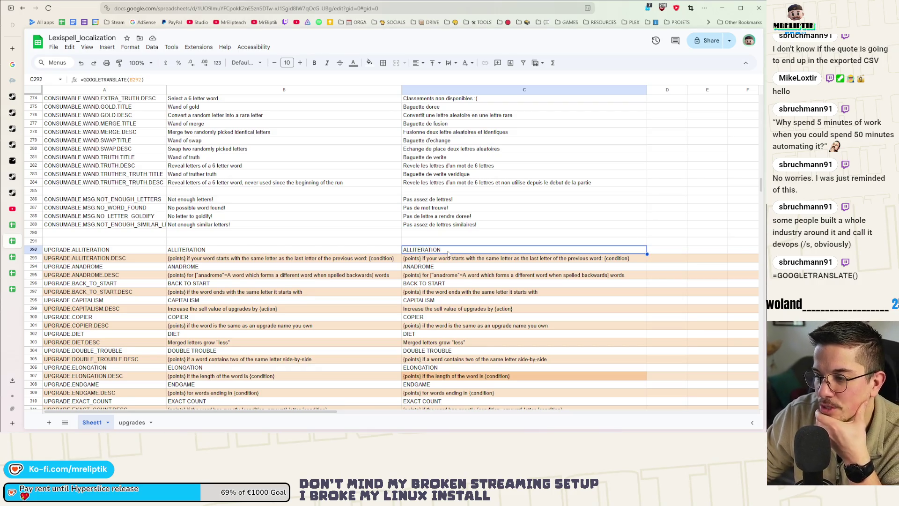
# Change C292 to =GOOGLETRANSLATE(B292,"en","fr") and refill it down column C
pyautogui.doubleClick(448, 252)
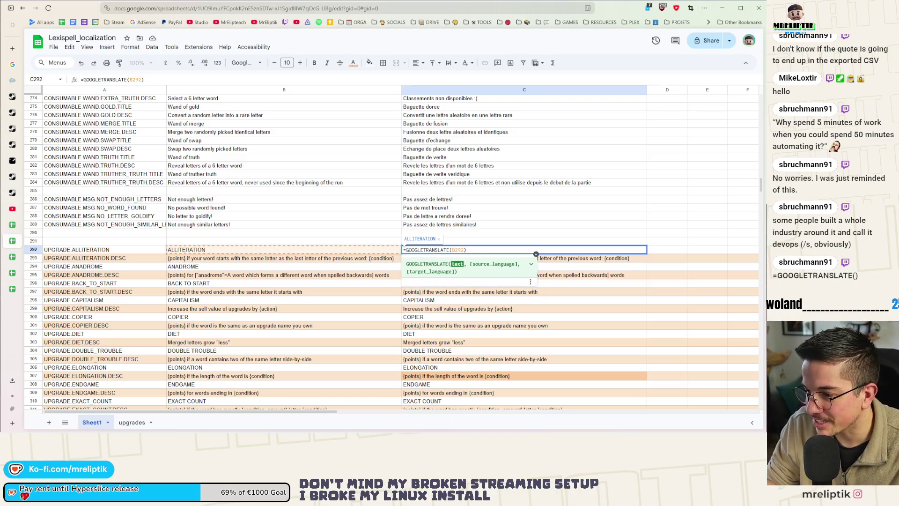
pyautogui.write(',')
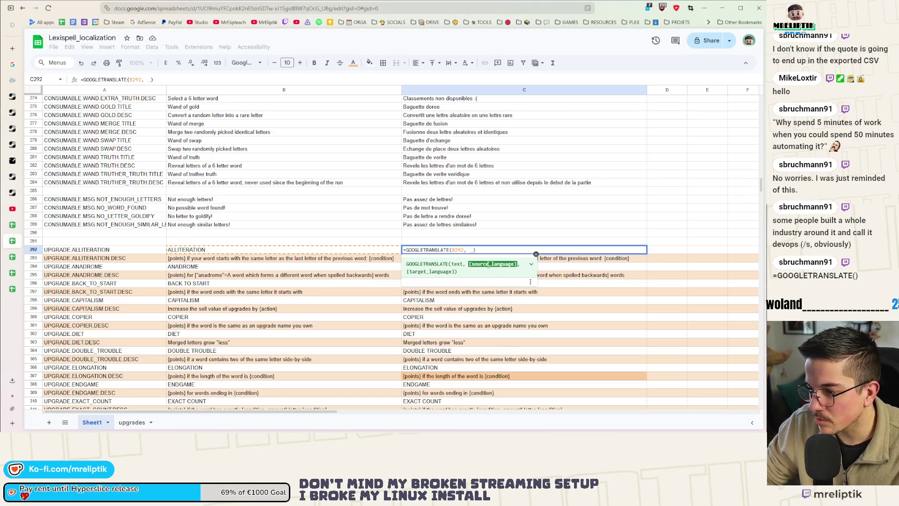
pyautogui.click(487, 265)
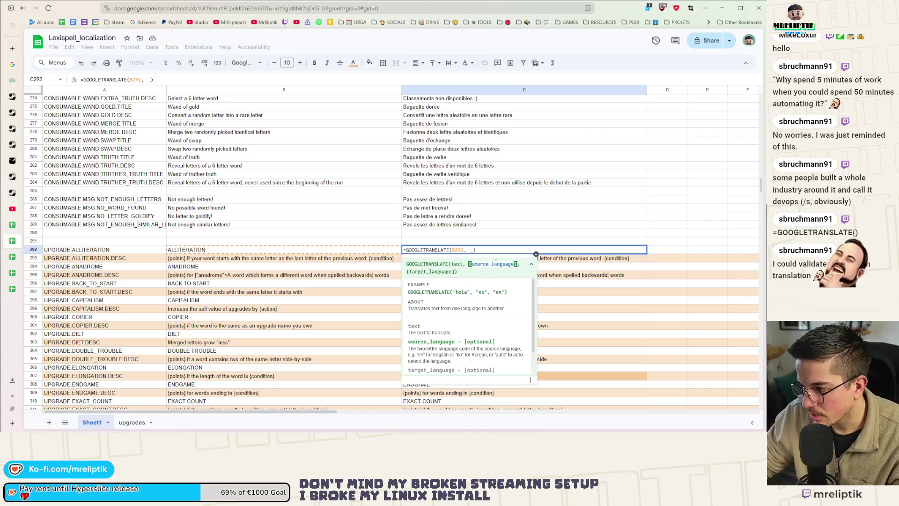
pyautogui.write('en')
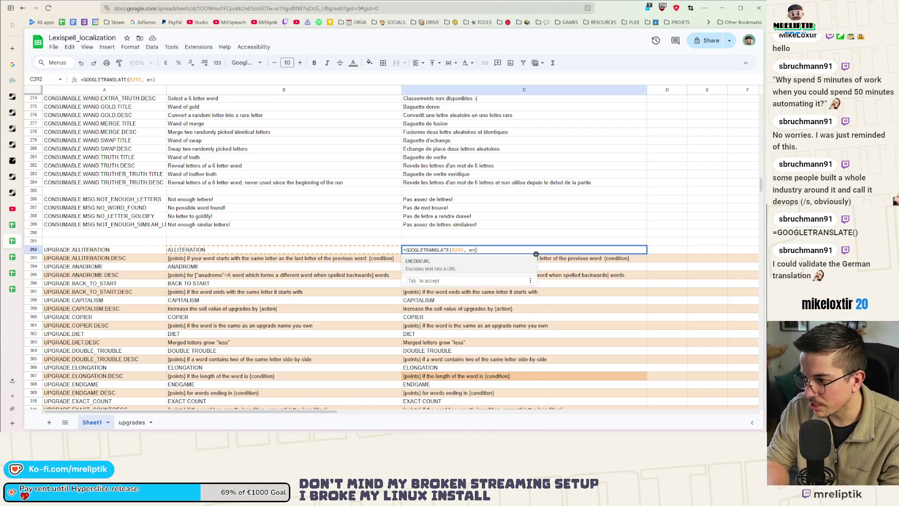
pyautogui.write(',')
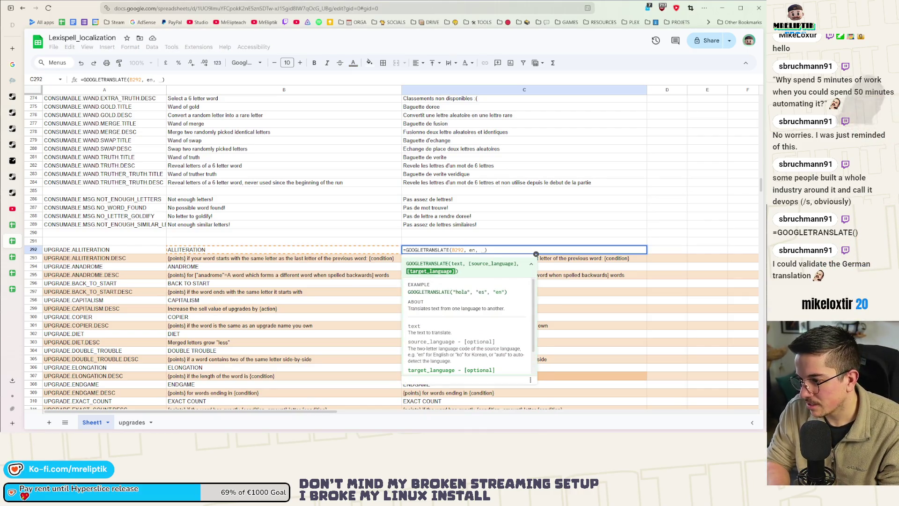
pyautogui.press('BackSpace')
pyautogui.press('BackSpace')
pyautogui.press('BackSpace')
pyautogui.write('"')
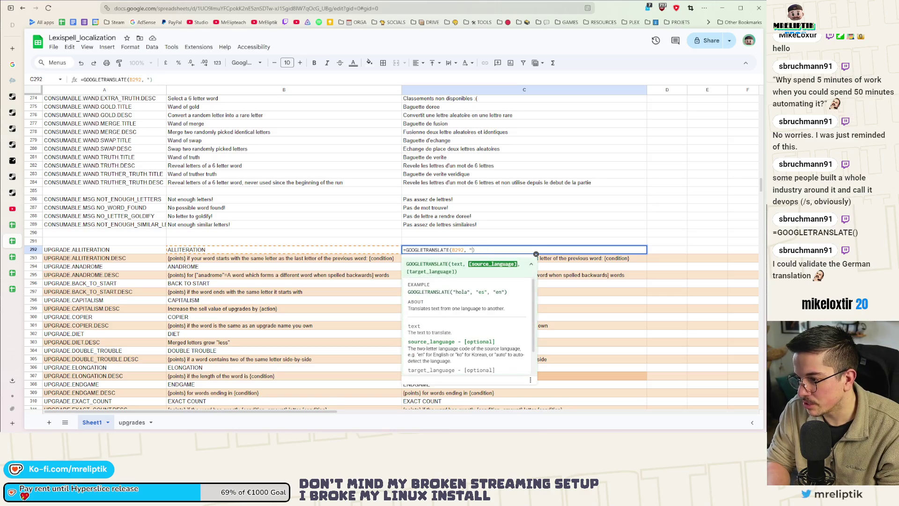
pyautogui.press('BackSpace')
pyautogui.press('BackSpace')
pyautogui.write('"en')
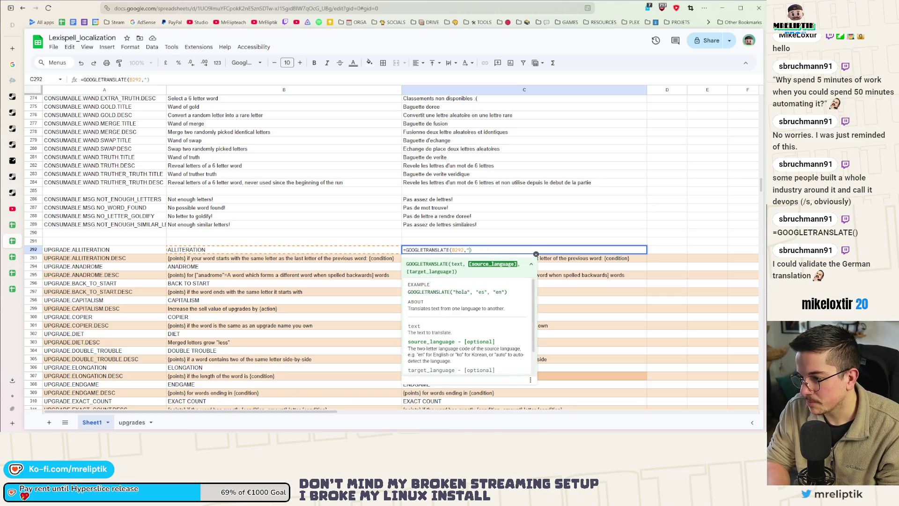
pyautogui.write('",f')
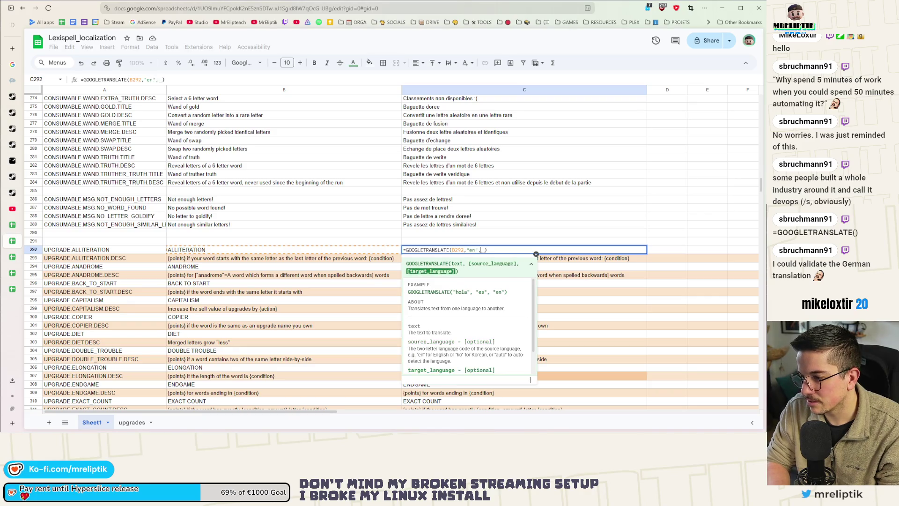
pyautogui.press('BackSpace')
pyautogui.write('"fr"n')
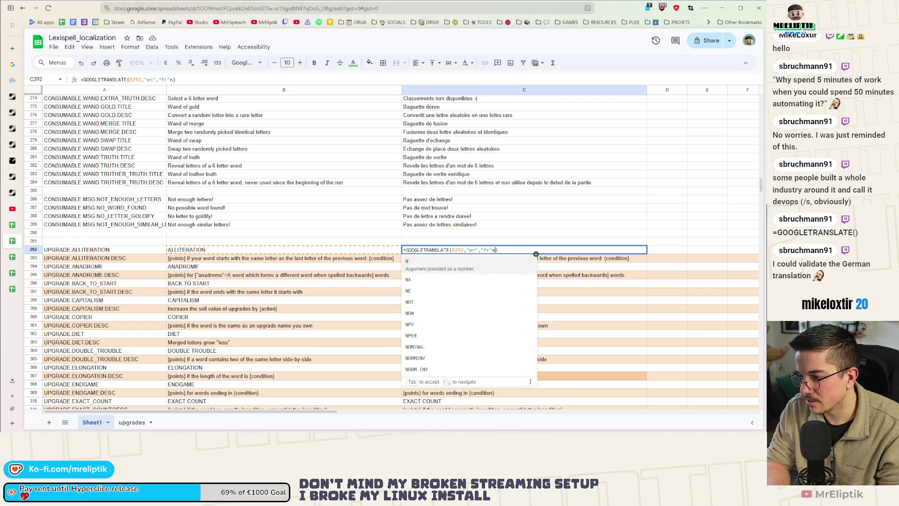
pyautogui.press('Return')
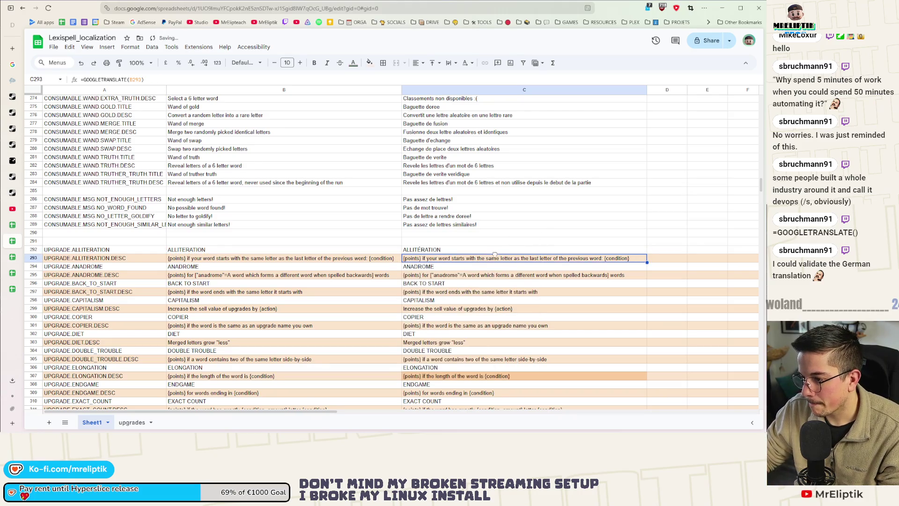
pyautogui.click(628, 251)
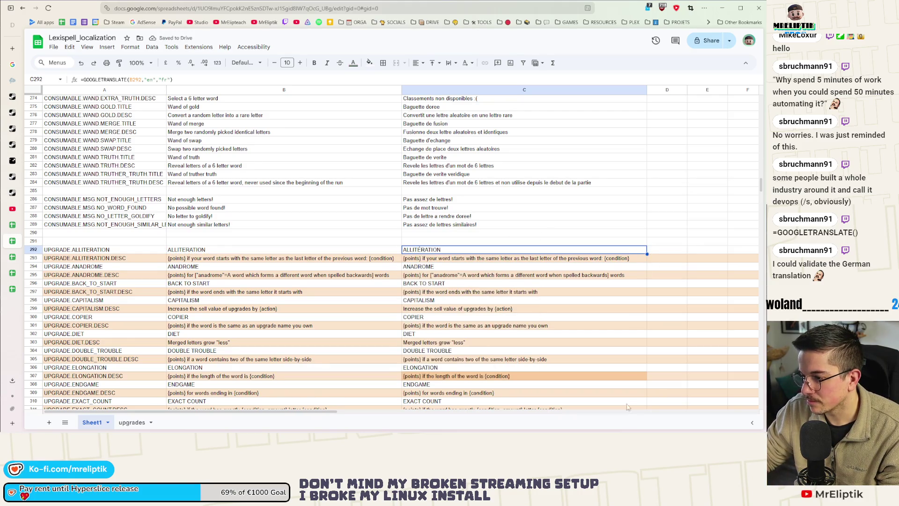
pyautogui.moveTo(646, 254)
pyautogui.mouseDown()
pyautogui.moveTo(637, 412)
pyautogui.moveTo(440, 321)
pyautogui.mouseUp()
# Clear the #VALUE! error formula from C366
pyautogui.click(515, 321)
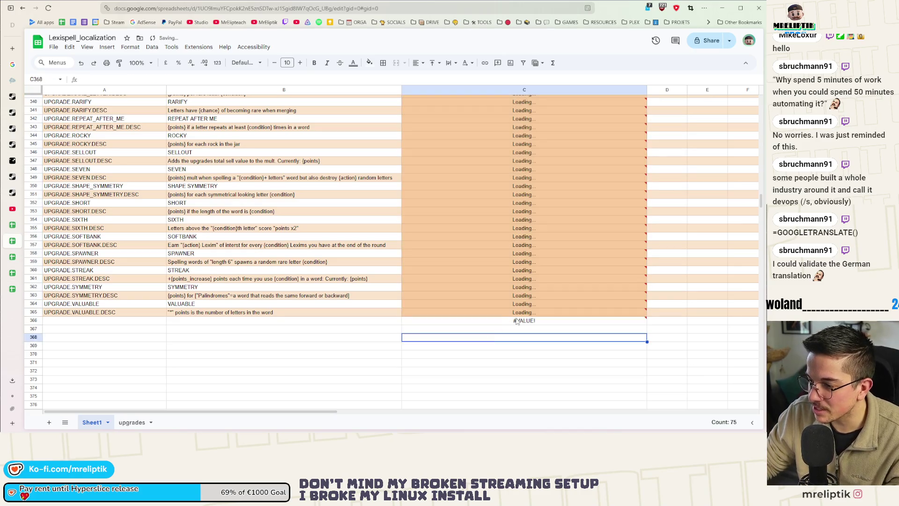
pyautogui.press('Delete')
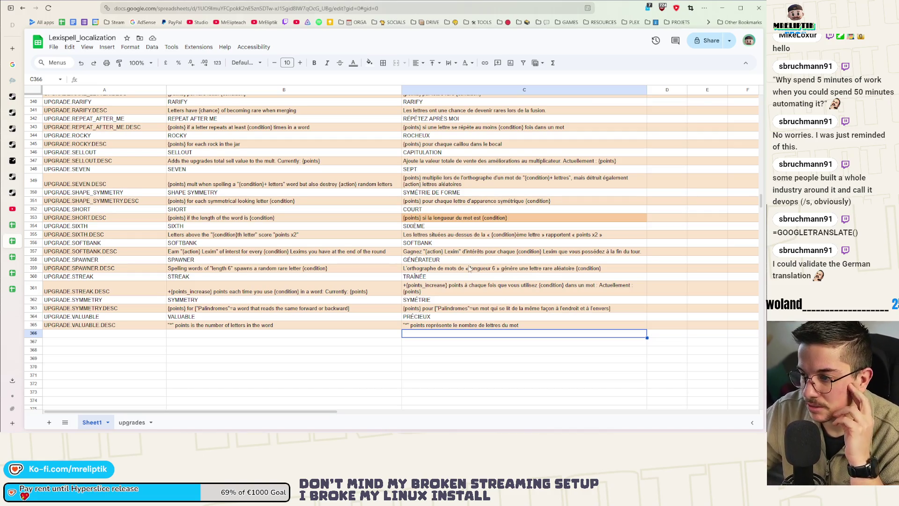
pyautogui.scroll(15, 469, 274)
pyautogui.scroll(-3, 467, 286)
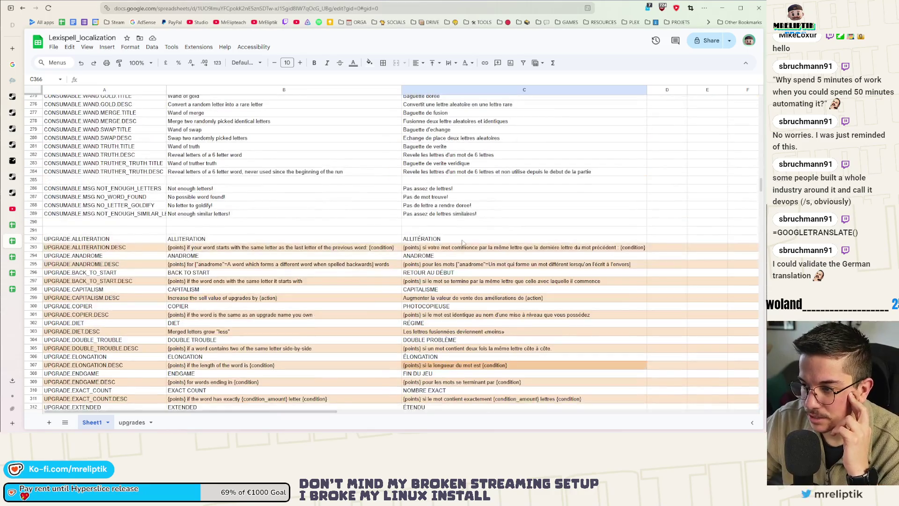
# Scroll through the French upgrade translations, checking C292 and the CAPITALISM description in C299
pyautogui.click(469, 242)
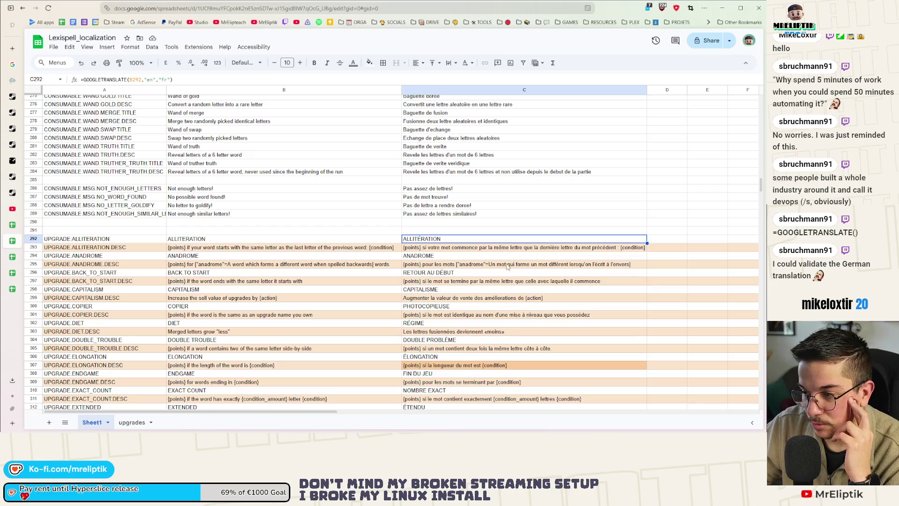
pyautogui.scroll(-1, 454, 260)
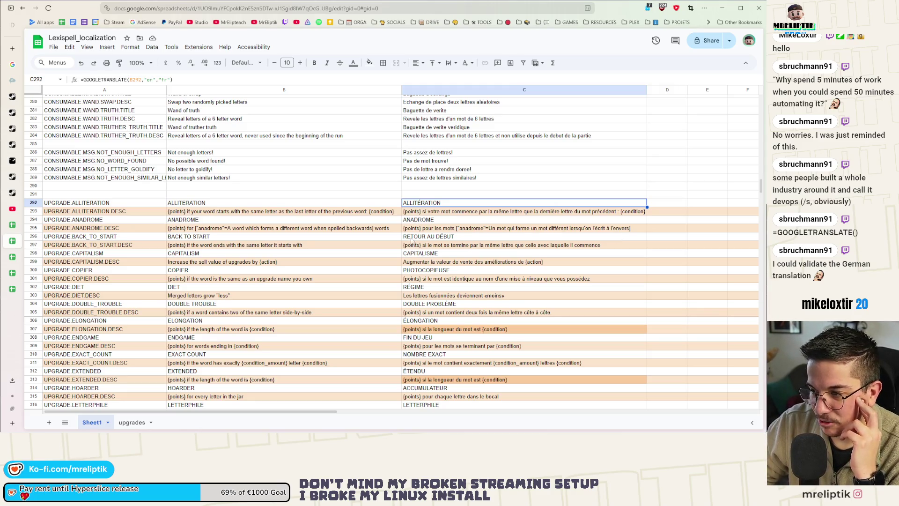
pyautogui.scroll(-3, 434, 236)
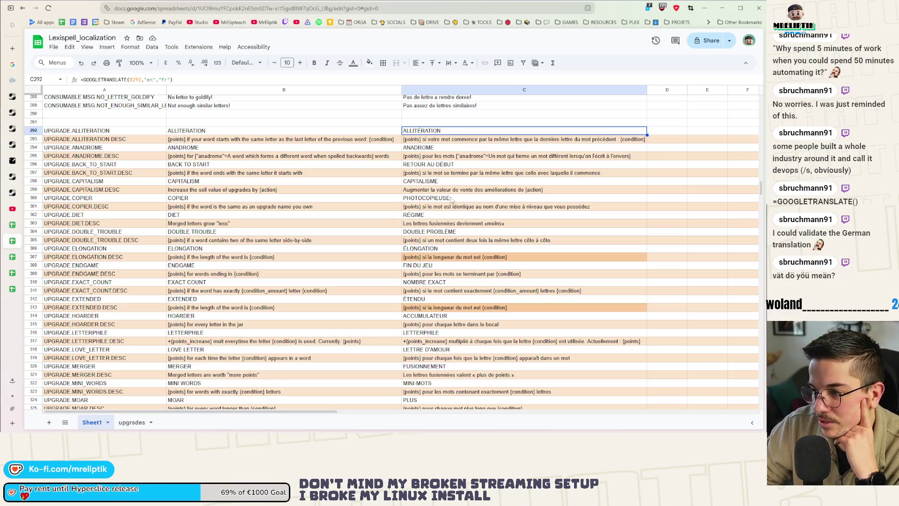
pyautogui.click(417, 190)
pyautogui.press('Down')
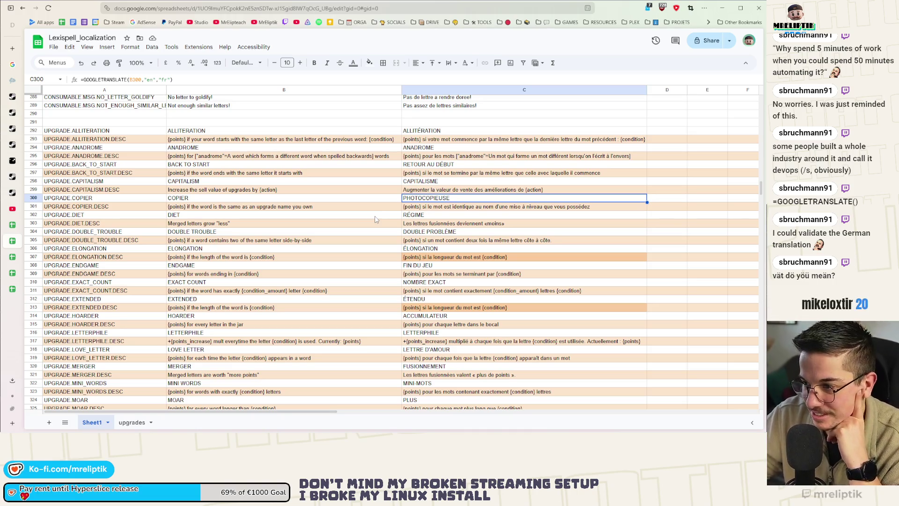
# Compare translations in C292–C299, then open C299's GOOGLETRANSLATE formula for editing
pyautogui.click(424, 132)
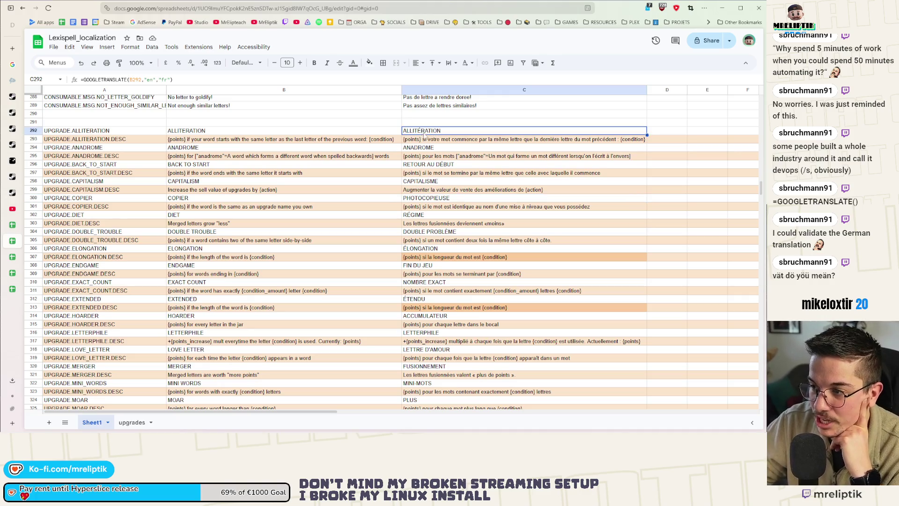
pyautogui.click(444, 166)
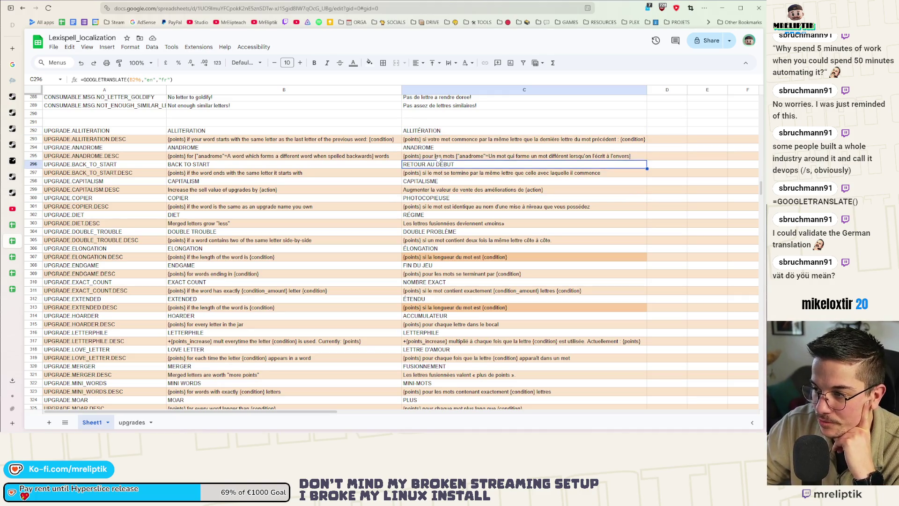
pyautogui.click(424, 133)
pyautogui.click(427, 164)
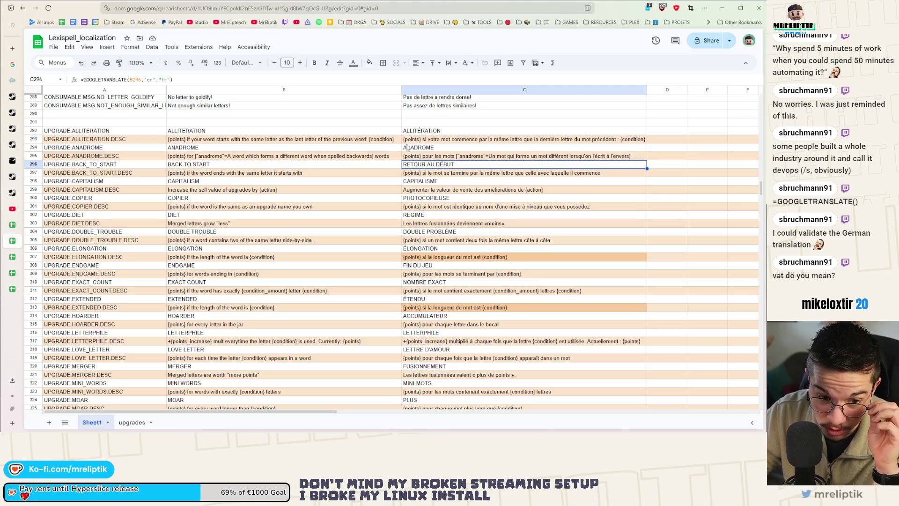
pyautogui.click(419, 175)
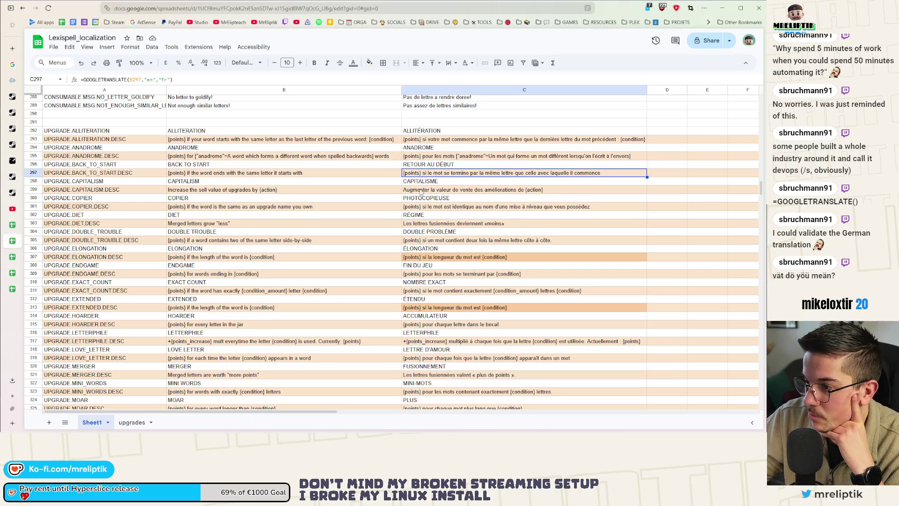
pyautogui.click(452, 183)
pyautogui.click(447, 192)
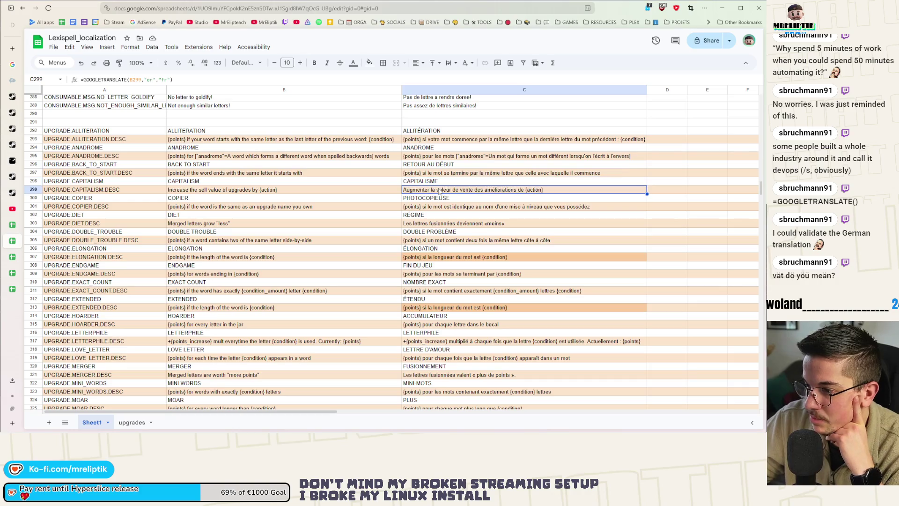
pyautogui.doubleClick(453, 189)
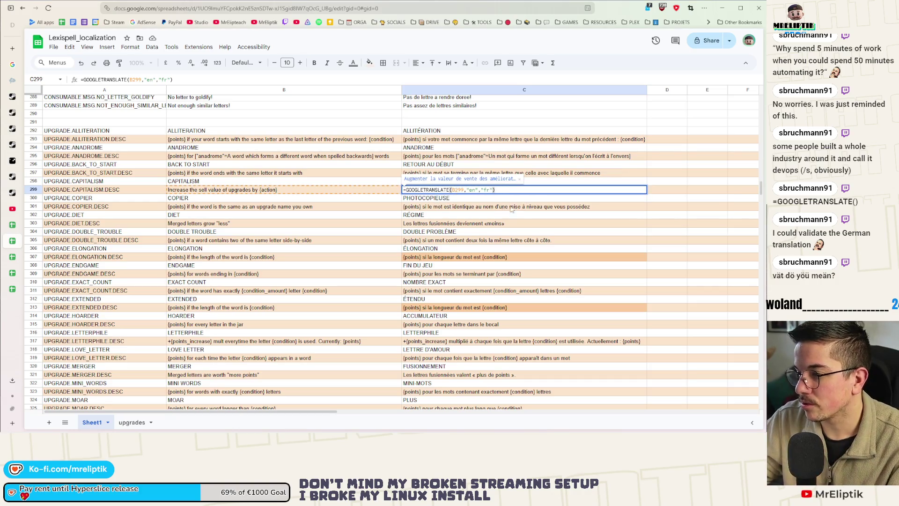
pyautogui.rightClick(467, 192)
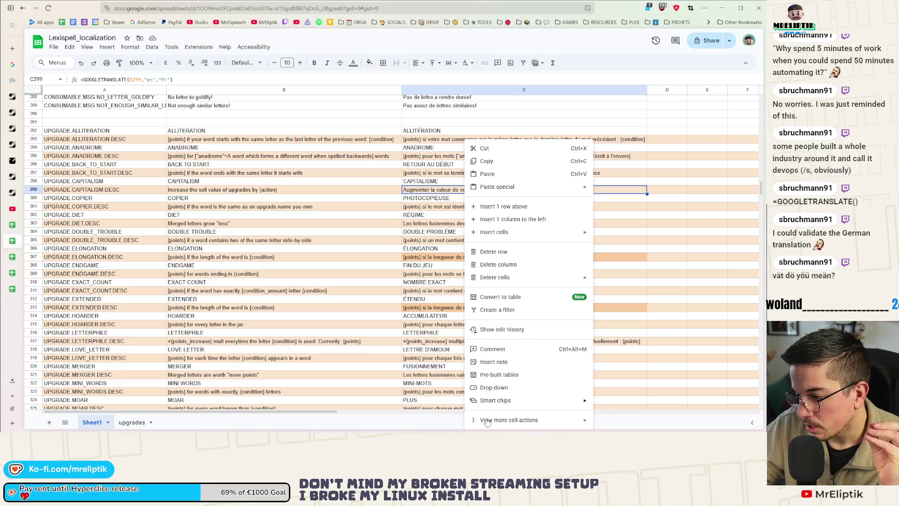
pyautogui.click(444, 325)
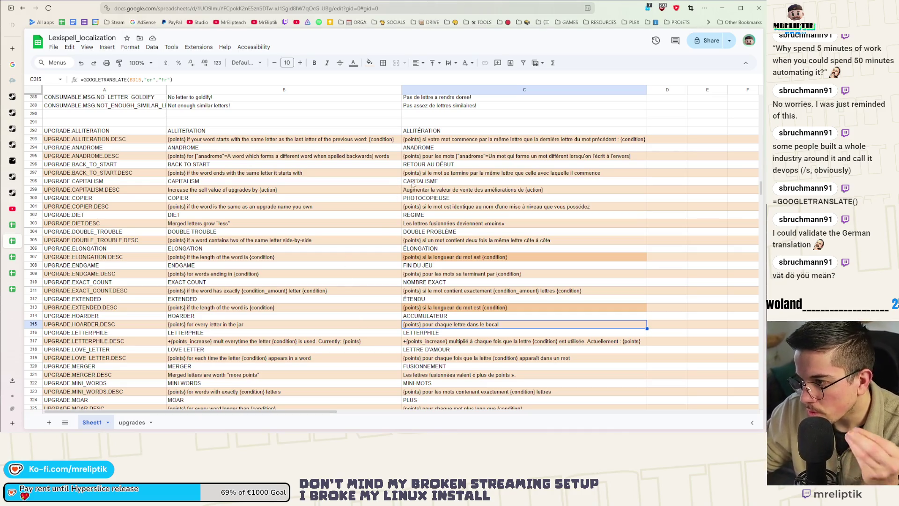
pyautogui.click(430, 174)
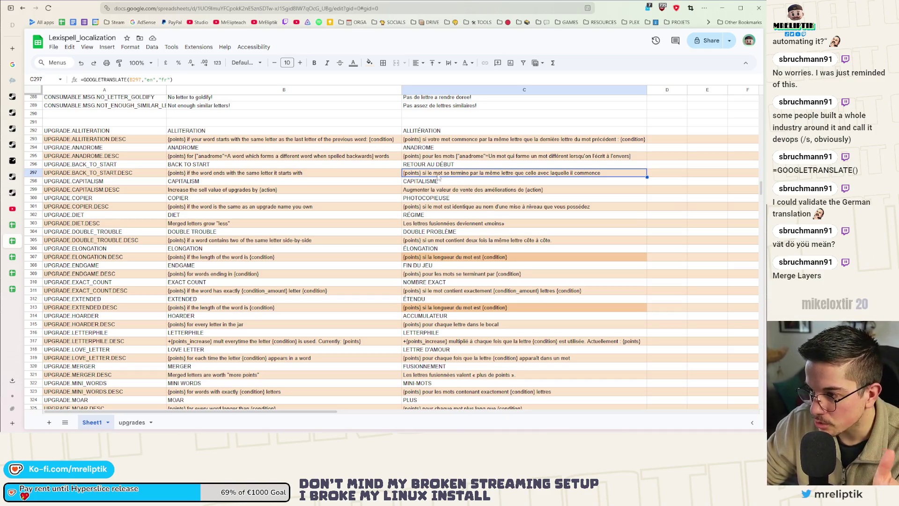
pyautogui.rightClick(427, 192)
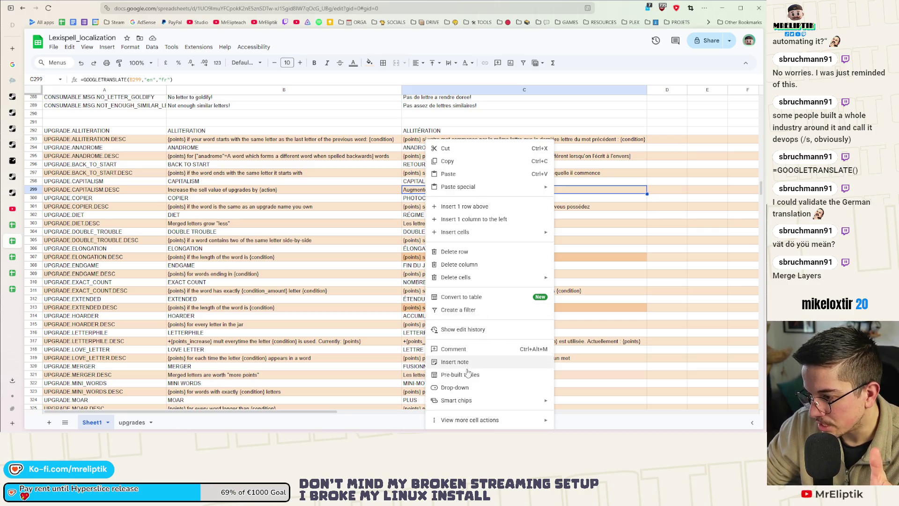
pyautogui.moveTo(468, 423)
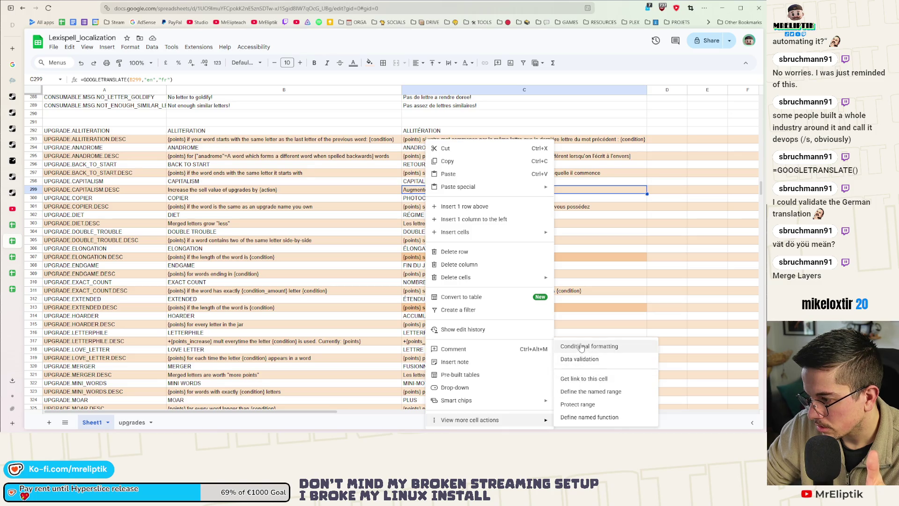
pyautogui.click(591, 282)
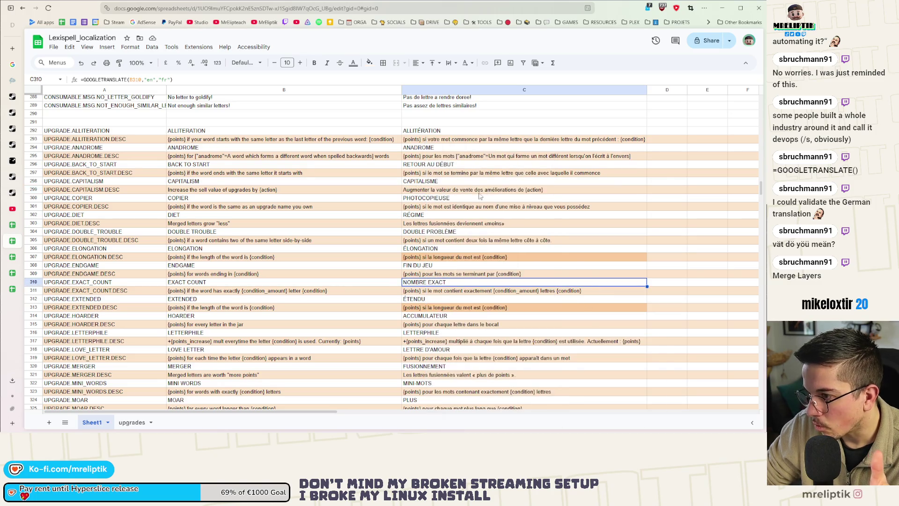
pyautogui.click(478, 191)
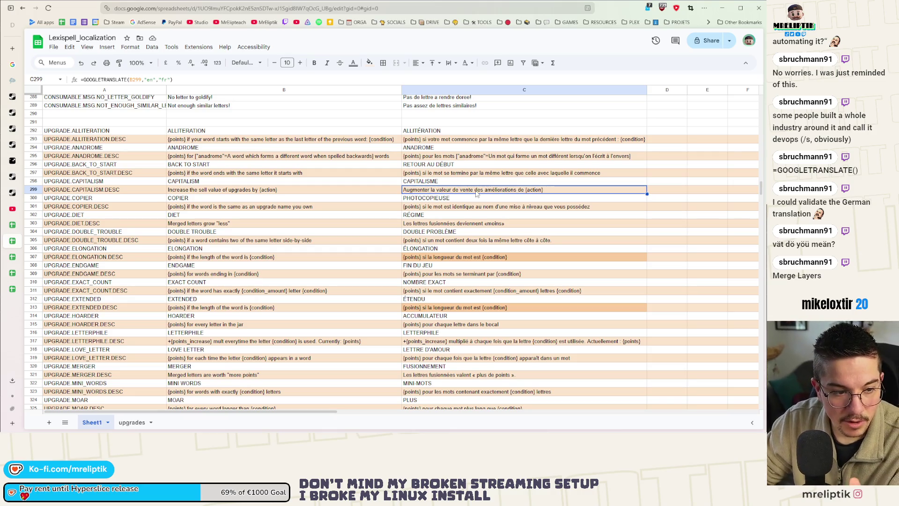
pyautogui.rightClick(476, 192)
pyautogui.press('Escape')
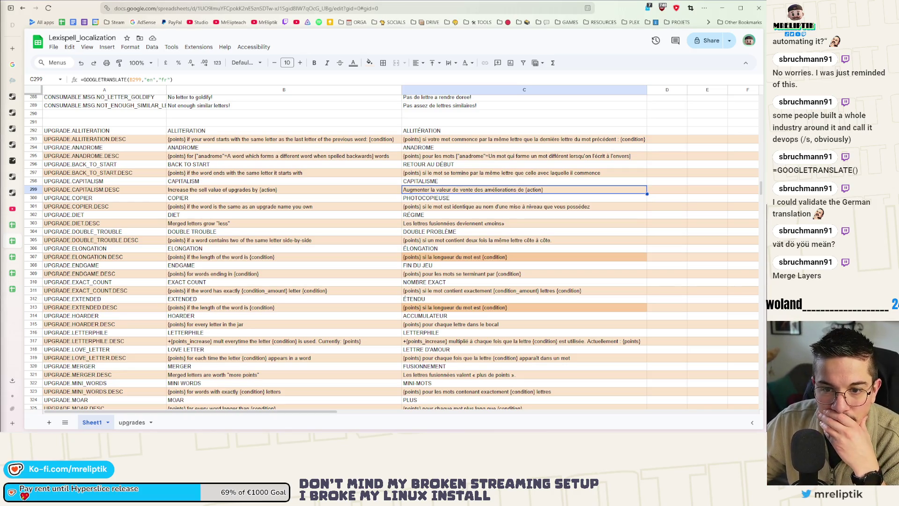
pyautogui.hotkey('alt', 'Tab')
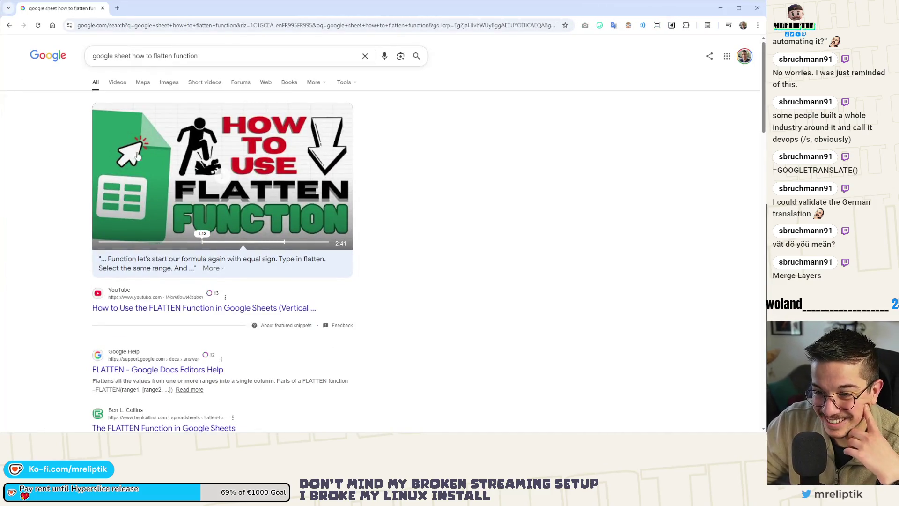
pyautogui.click(201, 171)
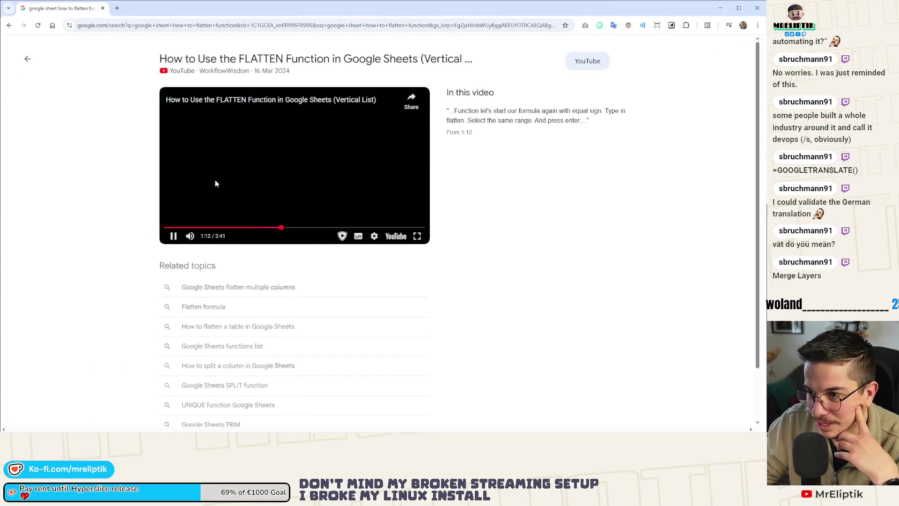
pyautogui.scroll(-3, 303, 193)
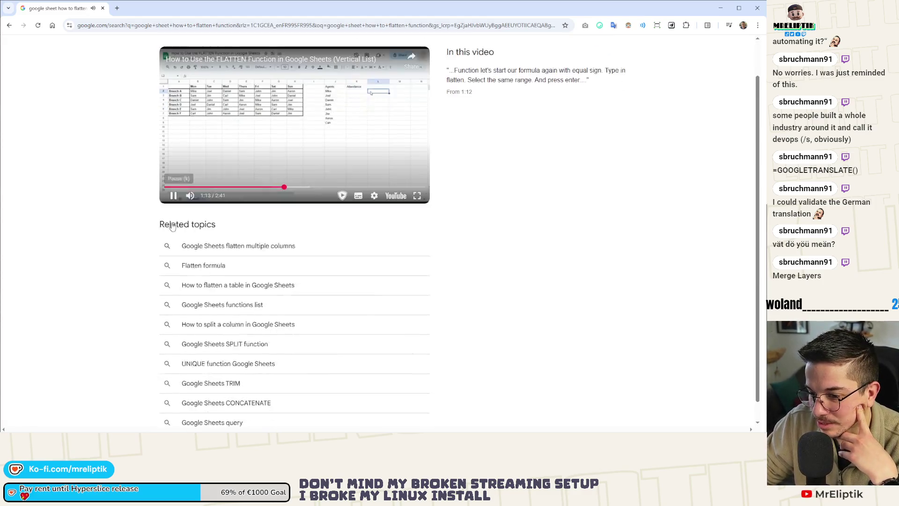
pyautogui.scroll(3, 303, 193)
pyautogui.click(27, 59)
pyautogui.scroll(-3, 51, 212)
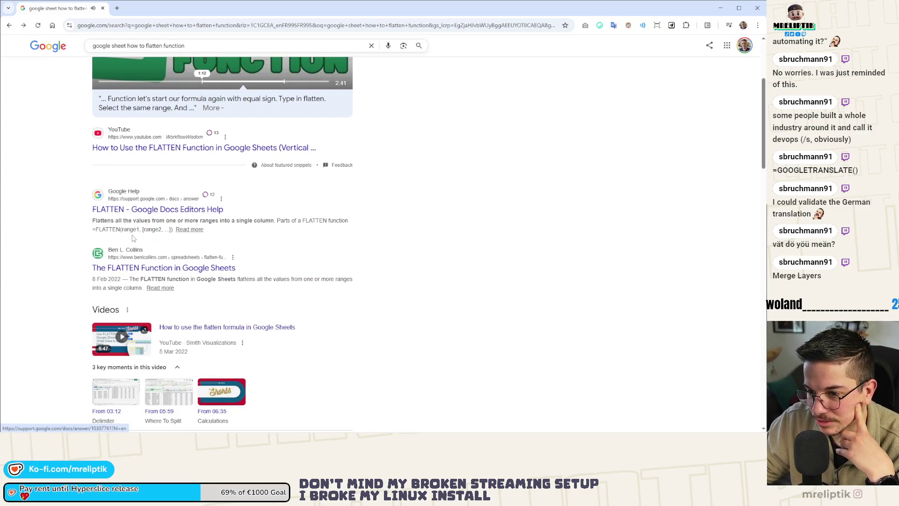
pyautogui.scroll(-4, 232, 228)
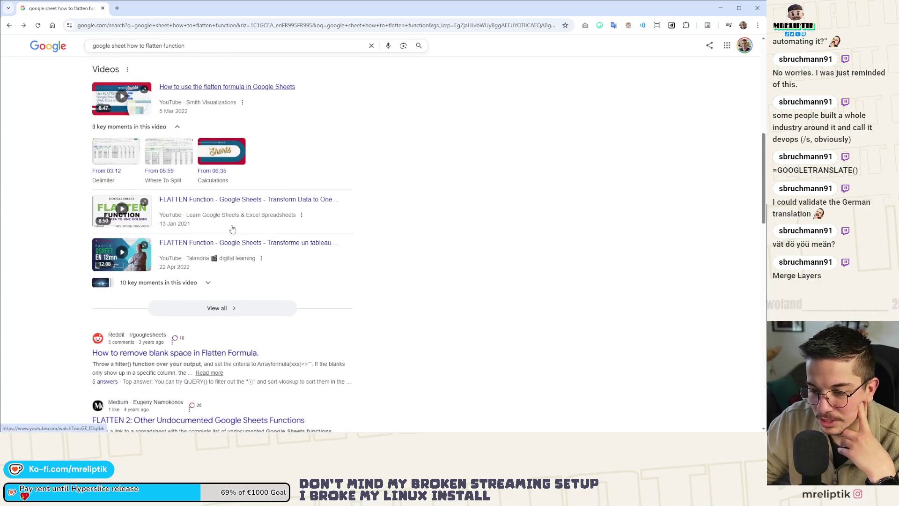
pyautogui.hotkey('alt', 'Tab')
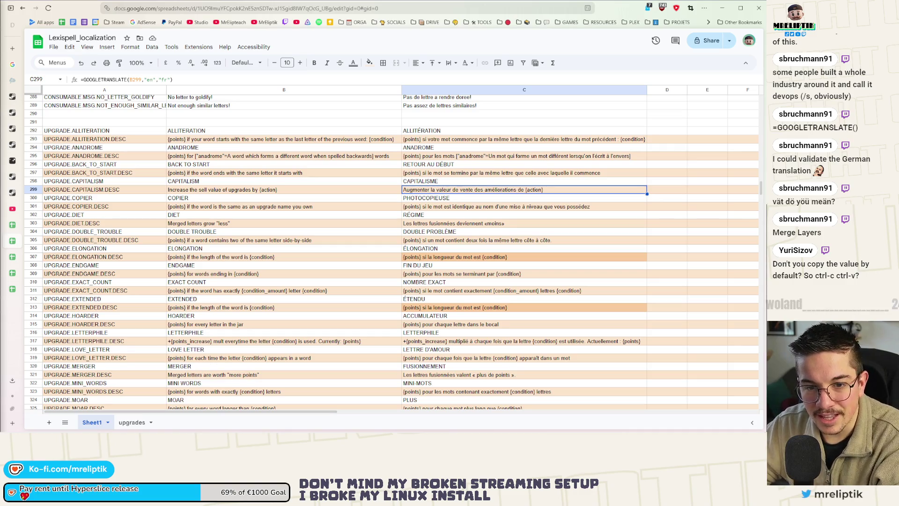
pyautogui.click(13, 240)
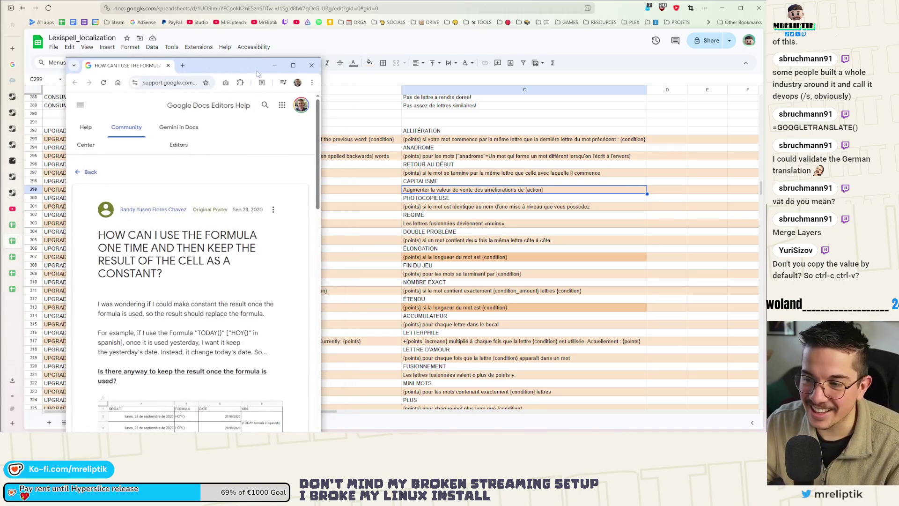
# Maximize the help thread about keeping a formula's result as a constant
pyautogui.moveTo(239, 69); pyautogui.dragTo(273, 69)
pyautogui.doubleClick(273, 69)
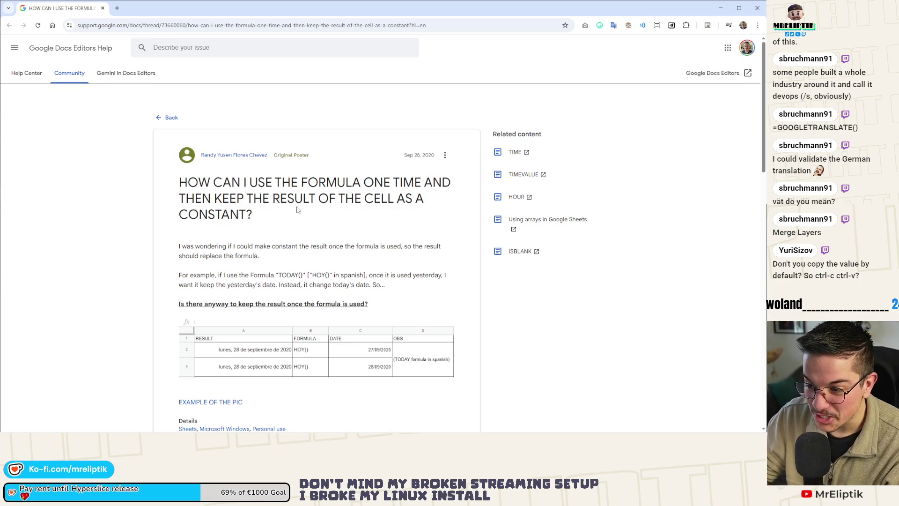
pyautogui.scroll(-9, 303, 225)
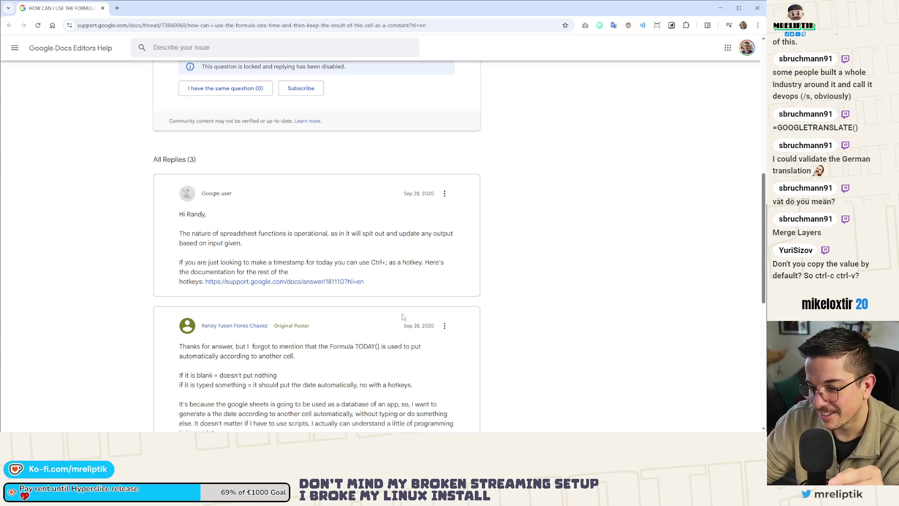
# Read through the replies down to the Apps Script answer, then return to C293
pyautogui.moveTo(186, 207); pyautogui.dragTo(414, 285)
pyautogui.click(408, 279)
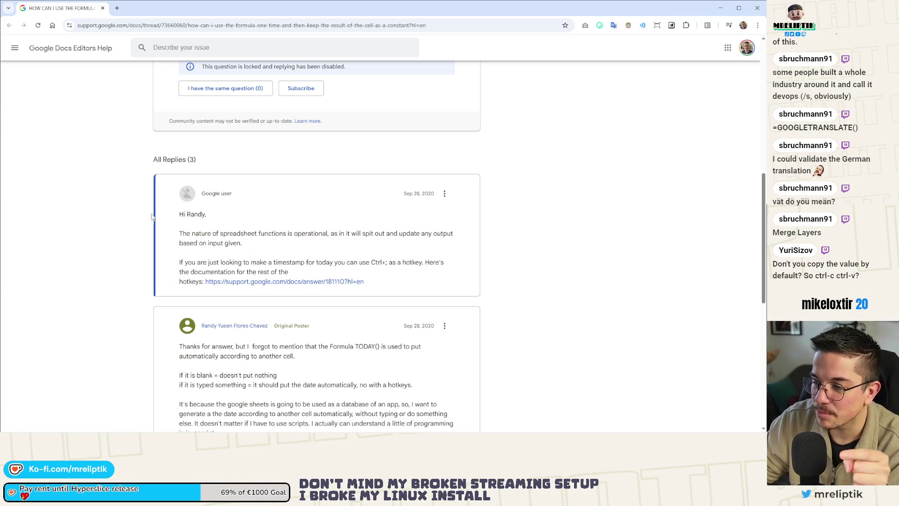
pyautogui.moveTo(153, 216); pyautogui.dragTo(443, 300)
pyautogui.click(380, 270)
pyautogui.moveTo(180, 214); pyautogui.dragTo(330, 271)
pyautogui.click(390, 277)
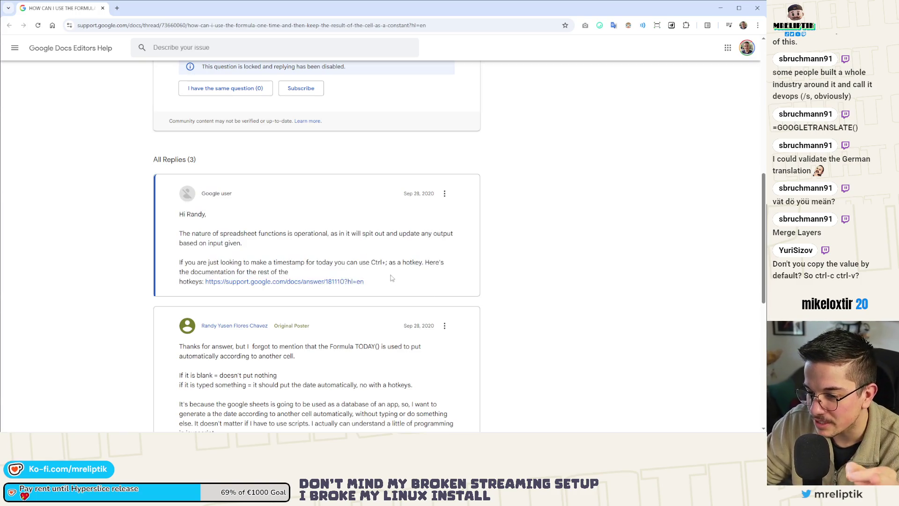
pyautogui.scroll(-3, 390, 277)
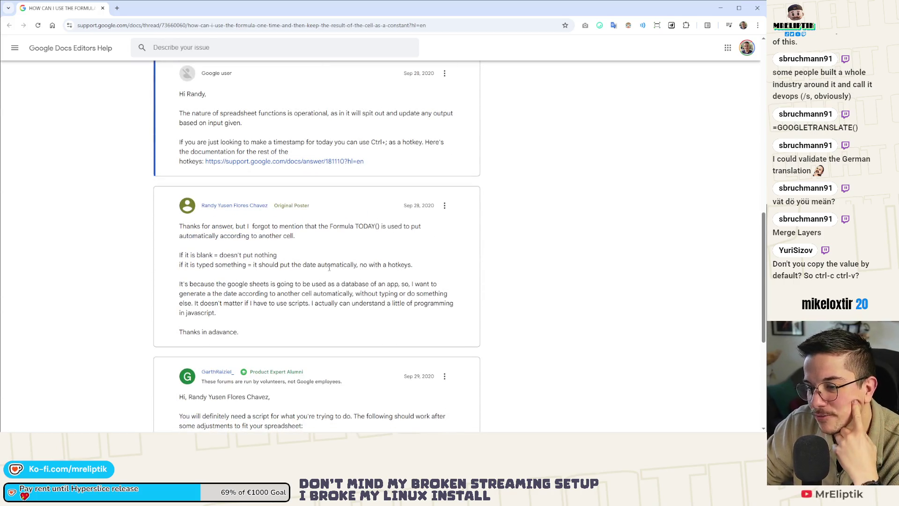
pyautogui.scroll(-5, 326, 254)
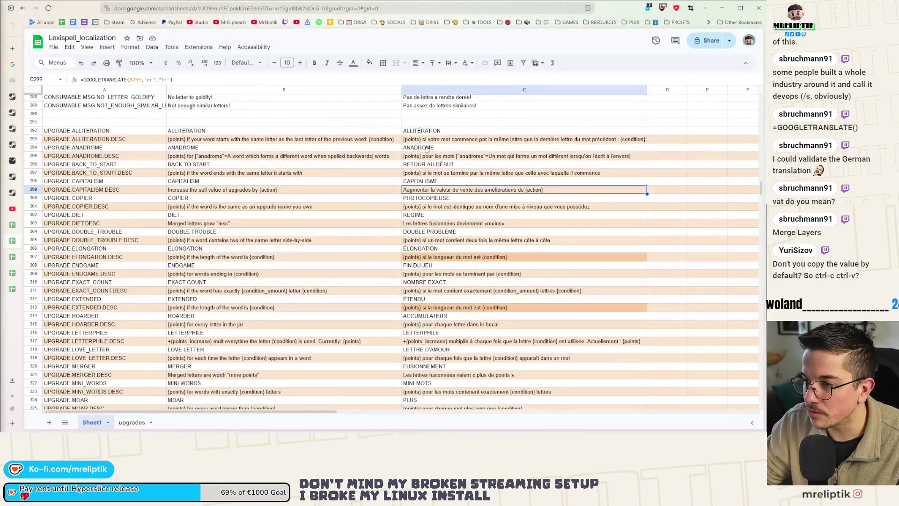
pyautogui.click(425, 140)
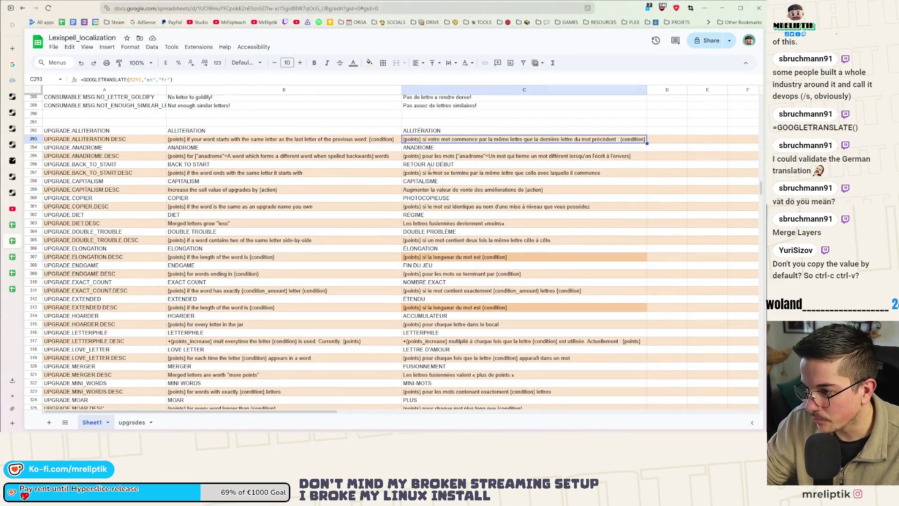
# Copy C293's GOOGLETRANSLATE formula into C299, then paste C299 back over itself as values only
pyautogui.hotkey('ctrl', 'c')
pyautogui.click(424, 191)
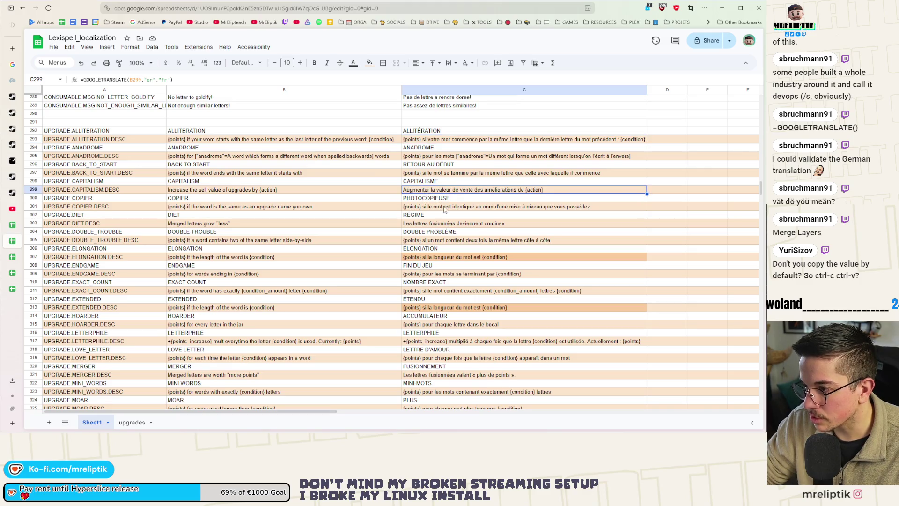
pyautogui.hotkey('ctrl', 'v')
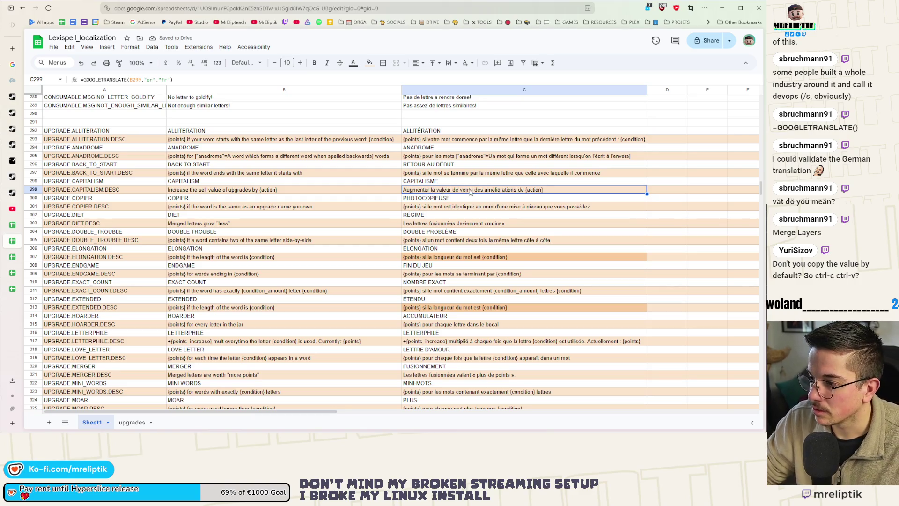
pyautogui.hotkey('ctrl', 'c')
pyautogui.rightClick(551, 197)
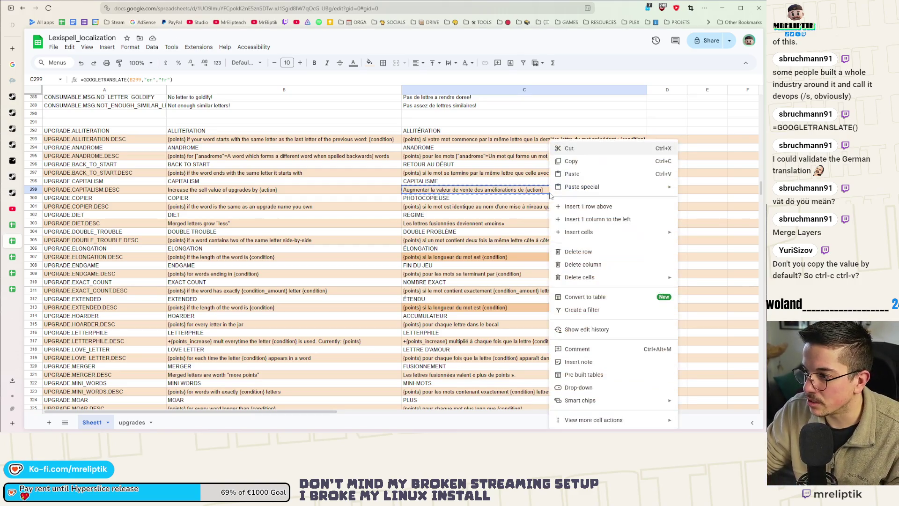
pyautogui.moveTo(592, 189)
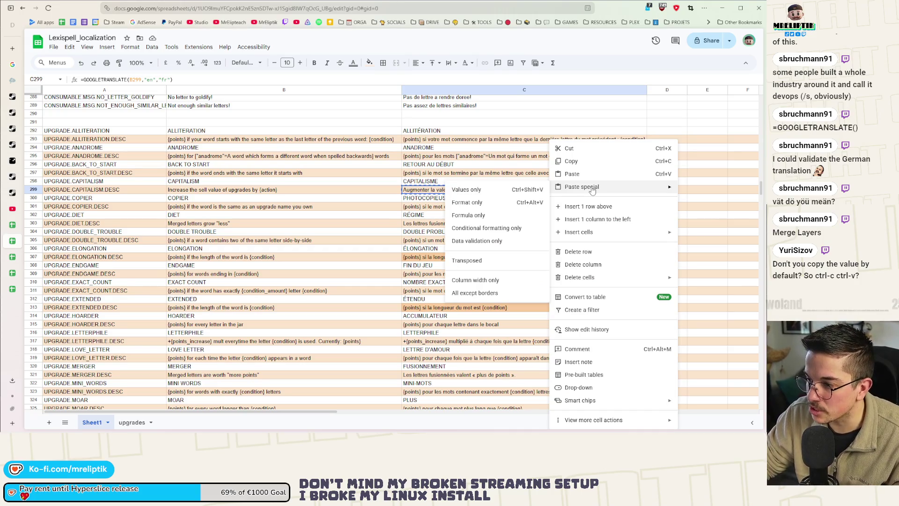
pyautogui.click(472, 192)
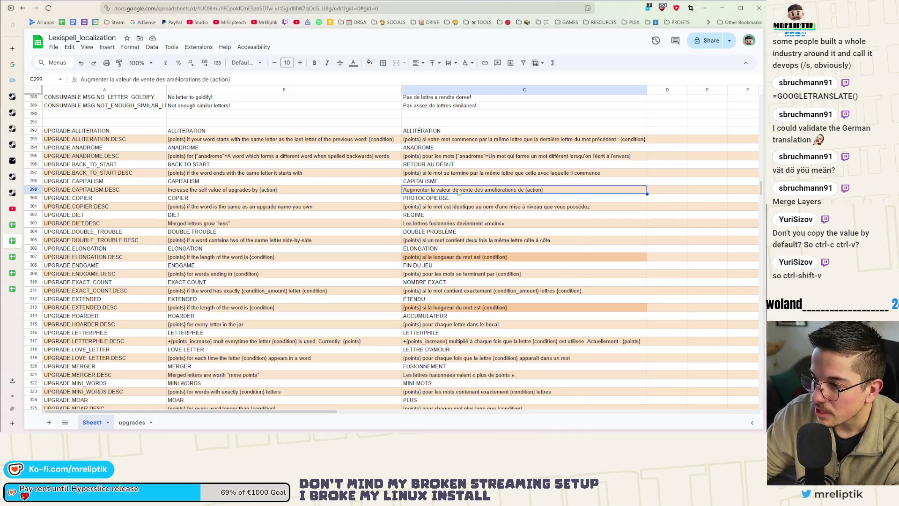
# In C299, replace "la valeur" with "le prix" in the French text
pyautogui.rightClick(457, 191)
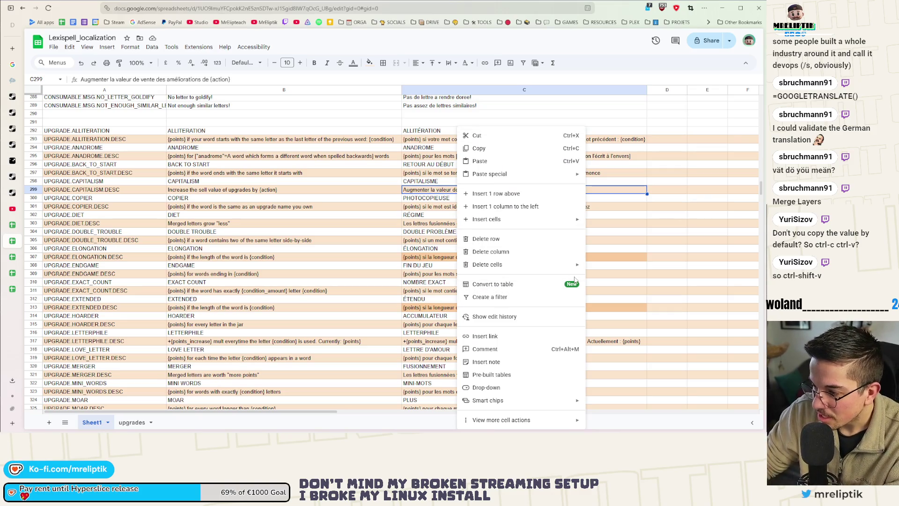
pyautogui.click(429, 191)
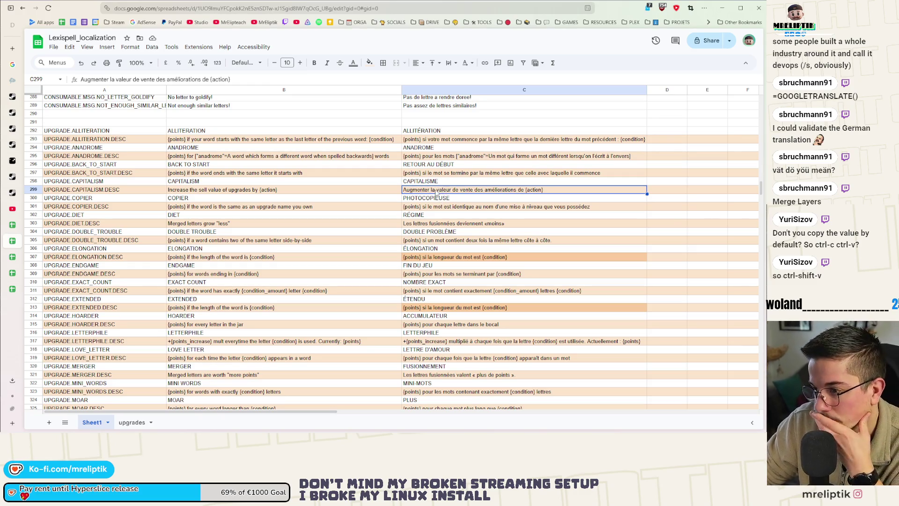
pyautogui.doubleClick(435, 190)
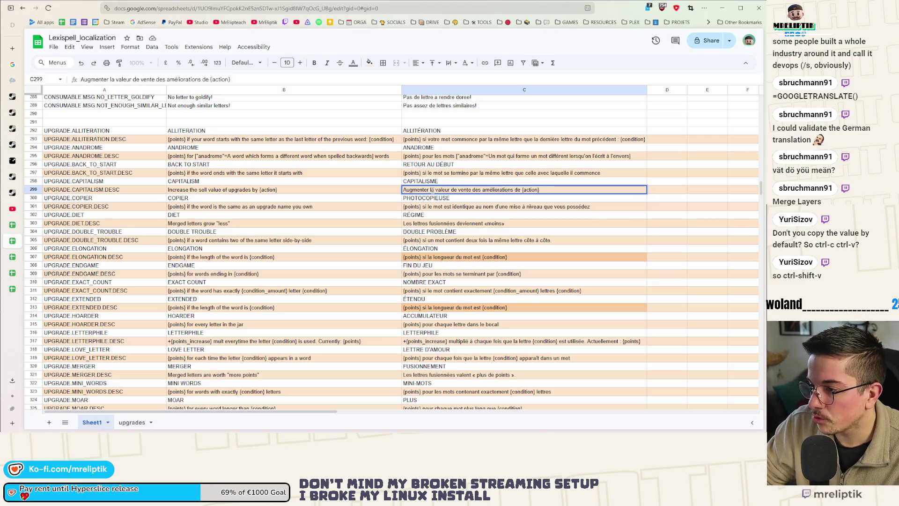
pyautogui.moveTo(430, 190); pyautogui.dragTo(450, 190)
pyautogui.write('le prix')
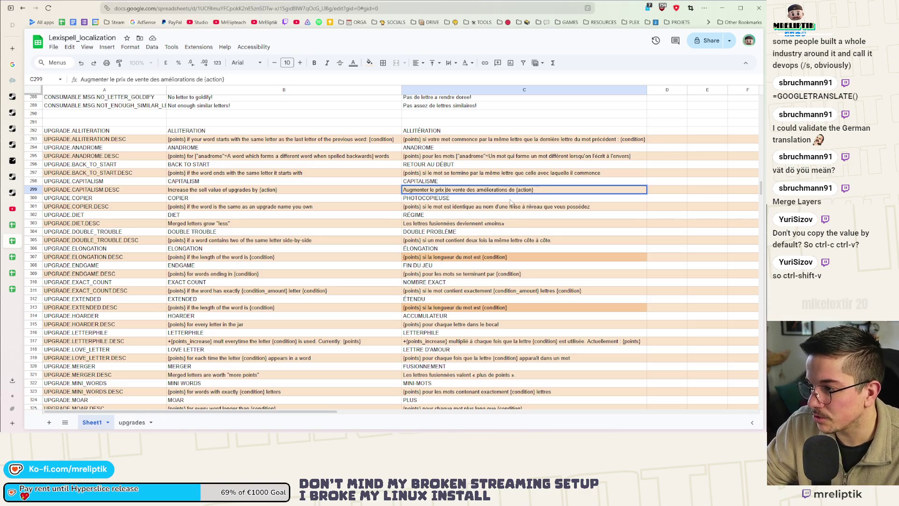
pyautogui.press('Return')
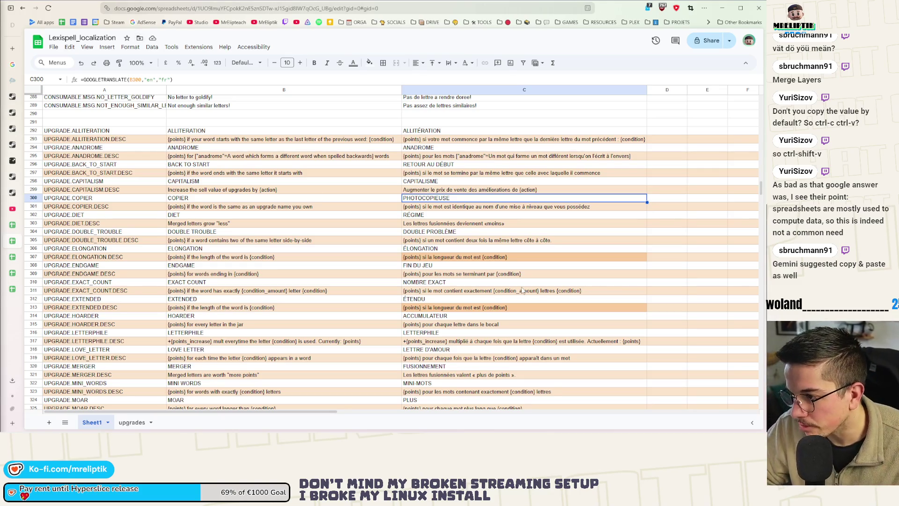
pyautogui.scroll(1, 281, 234)
pyautogui.click(70, 166)
pyautogui.hotkey('ctrl', 'shift', 'Down')
pyautogui.rightClick(96, 167)
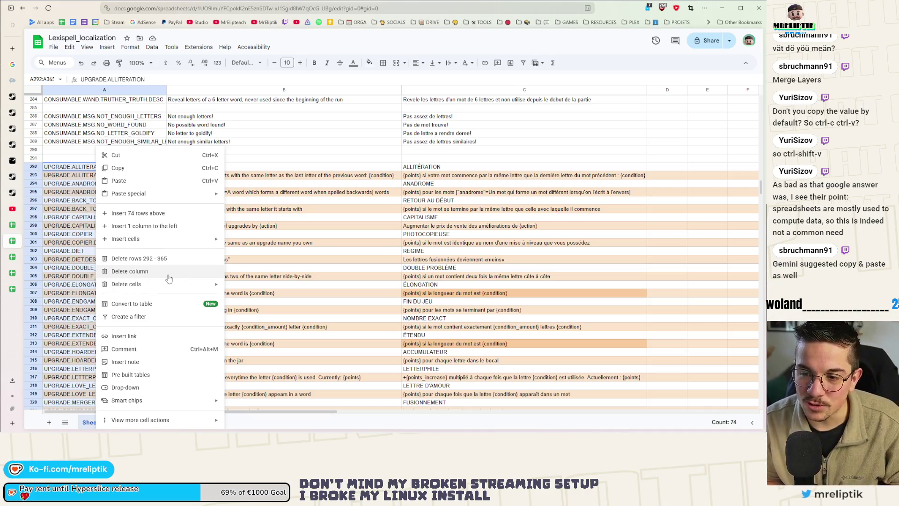
# Select the upgrade keys A292 to A365 and view their insert options without inserting rows
pyautogui.click(94, 168)
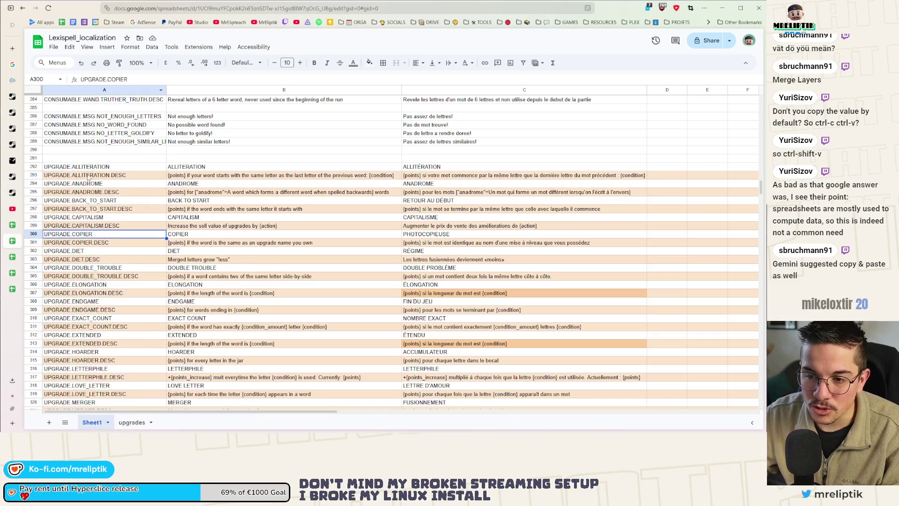
pyautogui.scroll(-10, 92, 318)
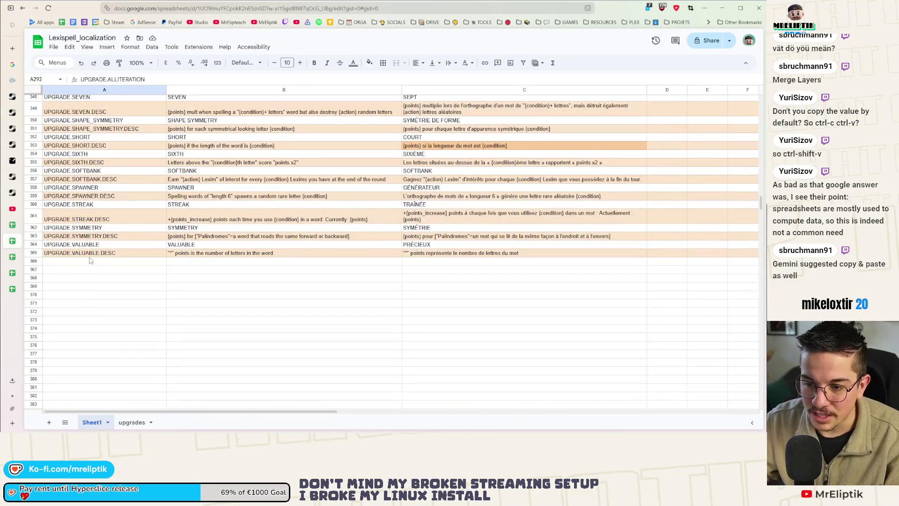
pyautogui.keyDown('shift'); pyautogui.click(90, 263); pyautogui.keyUp('shift')
pyautogui.scroll(4, 118, 324)
pyautogui.rightClick(111, 212)
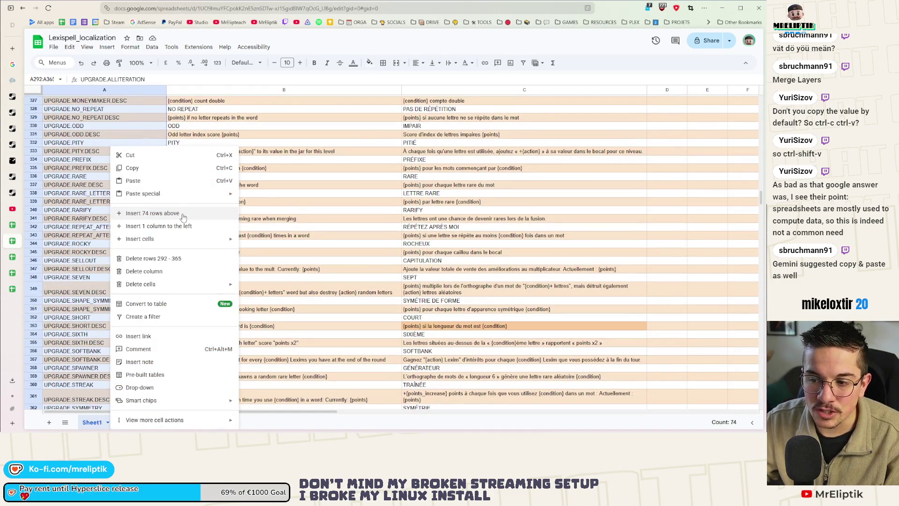
pyautogui.moveTo(171, 236)
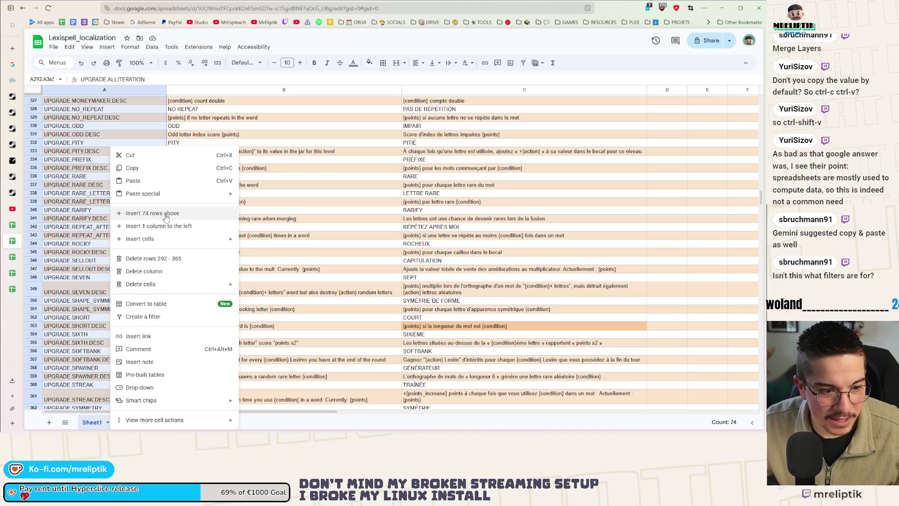
pyautogui.click(66, 194)
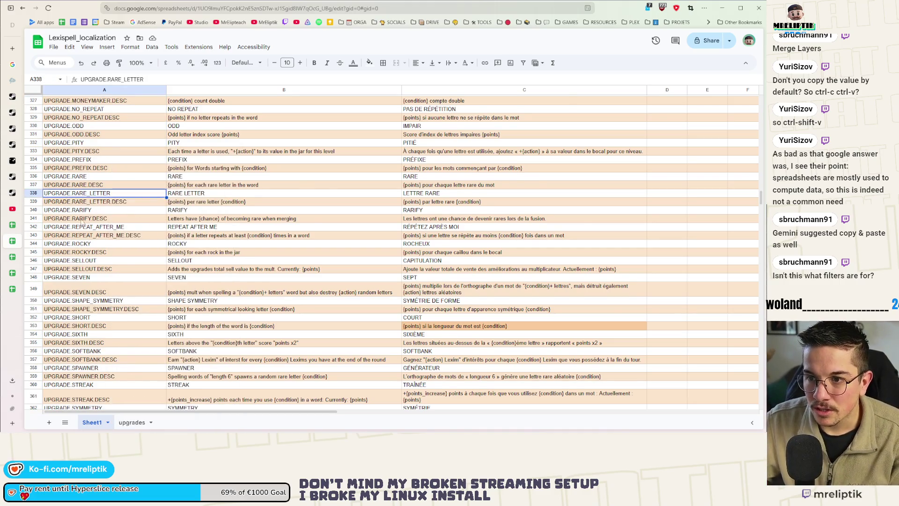
pyautogui.scroll(5, 82, 224)
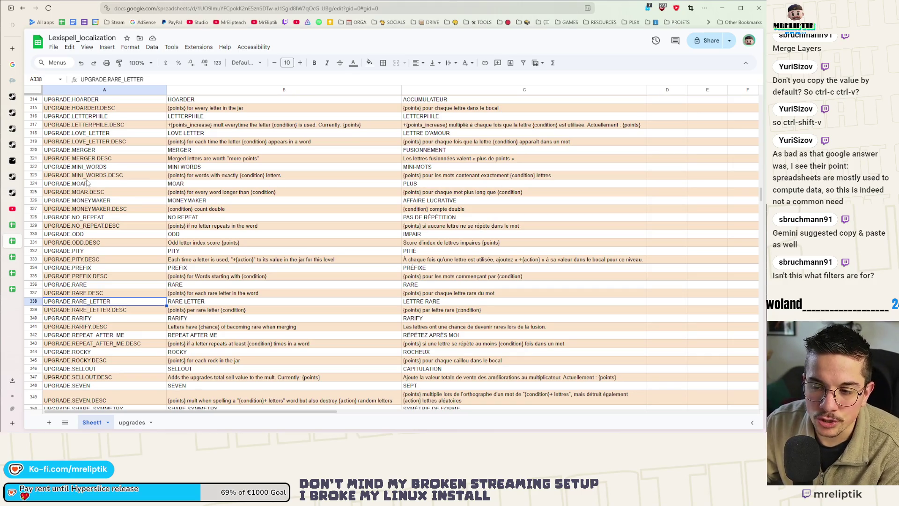
pyautogui.scroll(10, 86, 183)
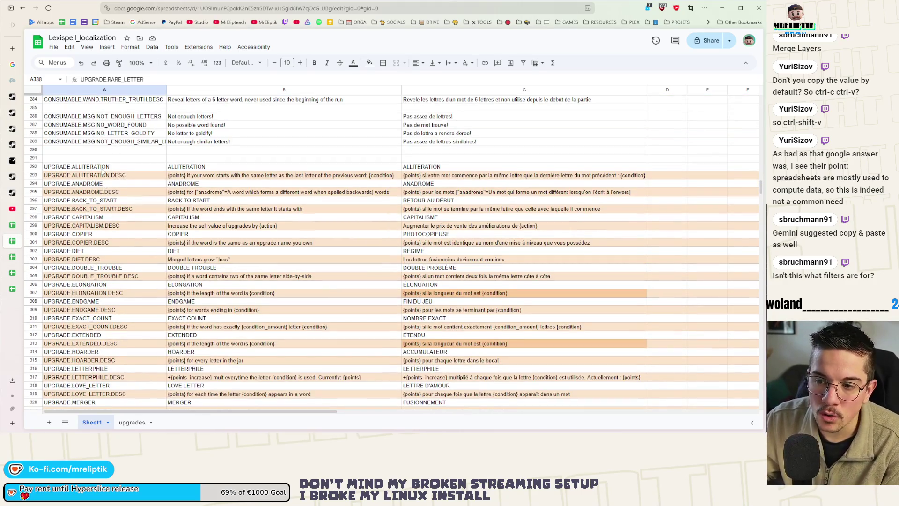
# Multi-select upgrade key cells such as ALLITERATION, ANADROME, BACK_TO_START.DESC, CAPITALISM.DESC and COPIER.DESC
pyautogui.click(113, 167)
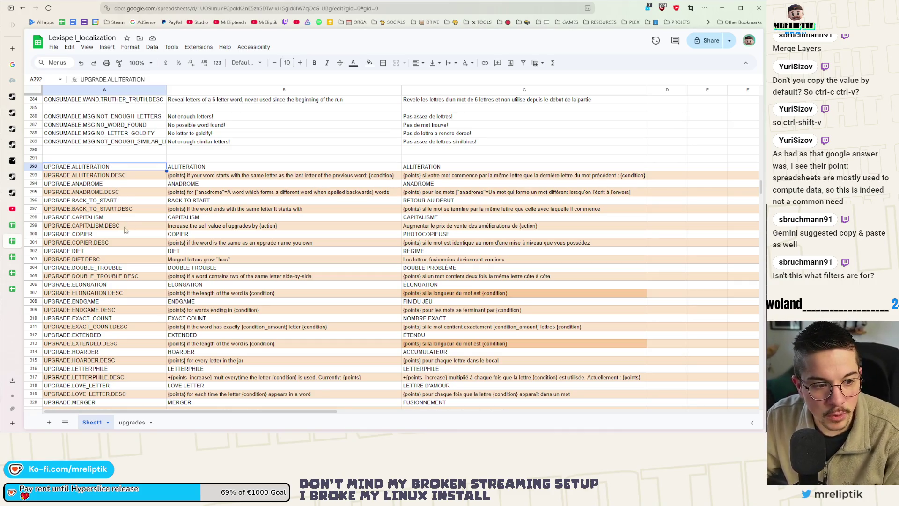
pyautogui.keyDown('shift'); pyautogui.click(99, 192); pyautogui.keyUp('shift')
pyautogui.hotkey('shift', 'Up')
pyautogui.hotkey('shift', 'Up')
pyautogui.hotkey('shift', 'Up')
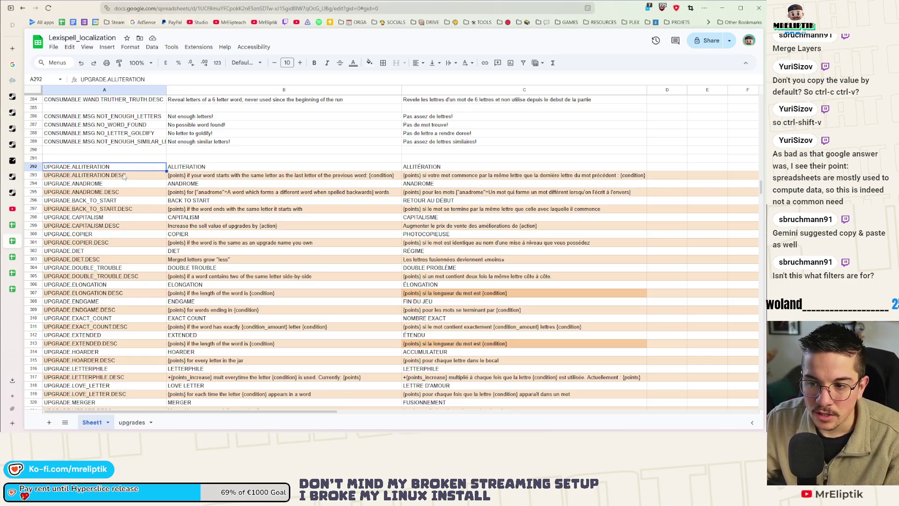
pyautogui.keyDown('shift'); pyautogui.click(125, 186); pyautogui.keyUp('shift')
pyautogui.keyDown('shift'); pyautogui.click(120, 174); pyautogui.keyUp('shift')
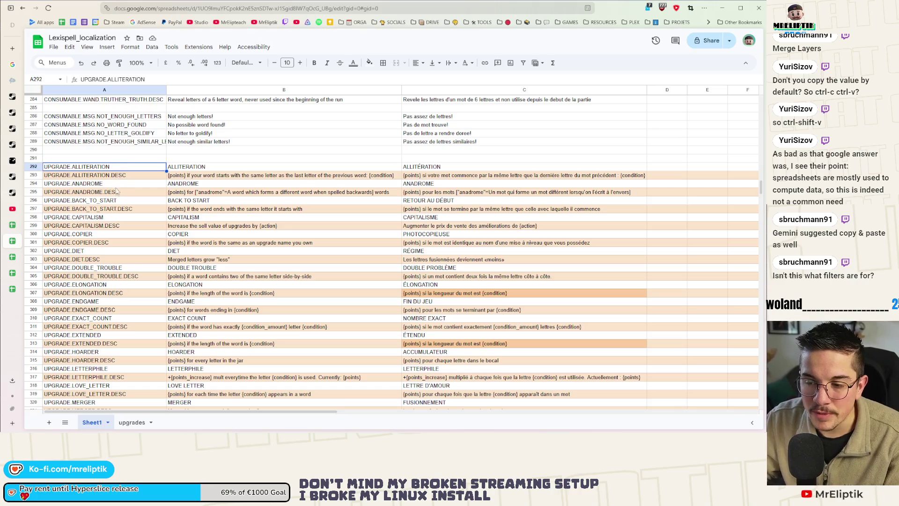
pyautogui.keyDown('shift'); pyautogui.click(119, 184); pyautogui.keyUp('shift')
pyautogui.click(123, 167)
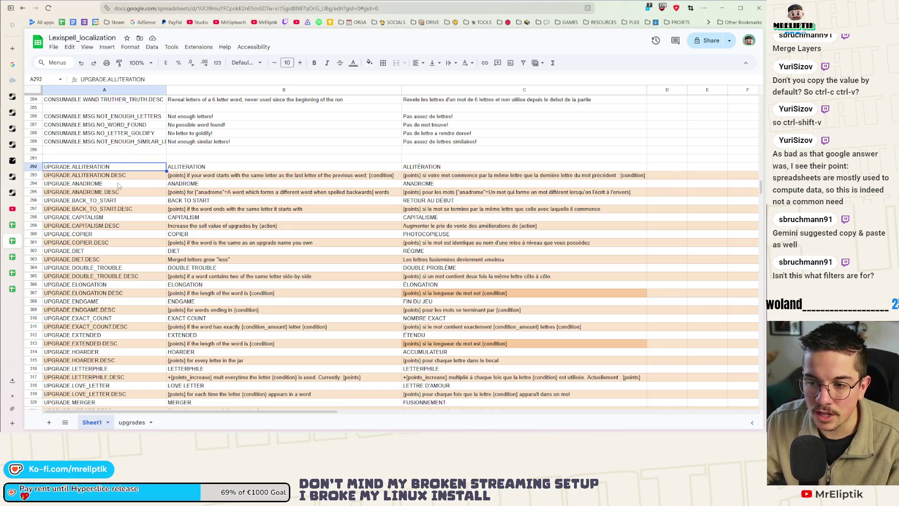
pyautogui.keyDown('ctrl'); pyautogui.click(119, 185); pyautogui.keyUp('ctrl')
pyautogui.keyDown('ctrl'); pyautogui.click(113, 209); pyautogui.keyUp('ctrl')
pyautogui.keyDown('ctrl'); pyautogui.click(115, 227); pyautogui.keyUp('ctrl')
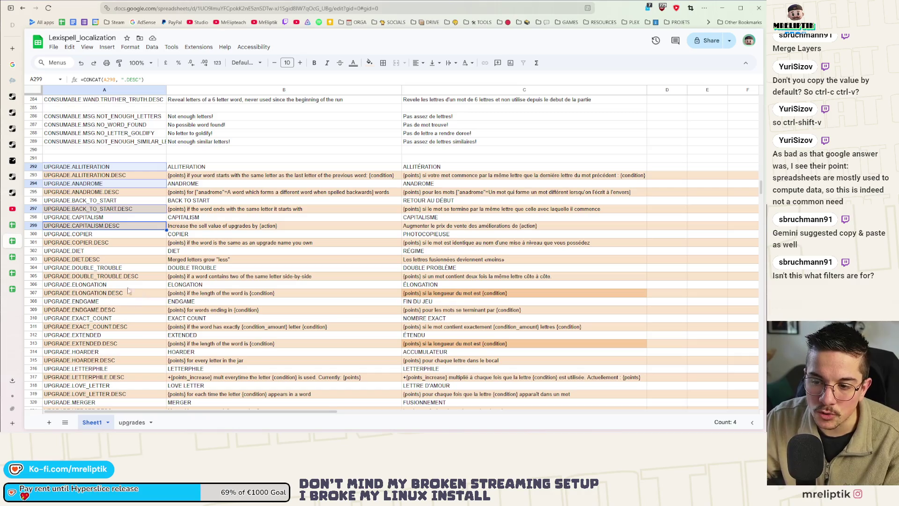
pyautogui.keyDown('ctrl'); pyautogui.click(110, 244); pyautogui.keyUp('ctrl')
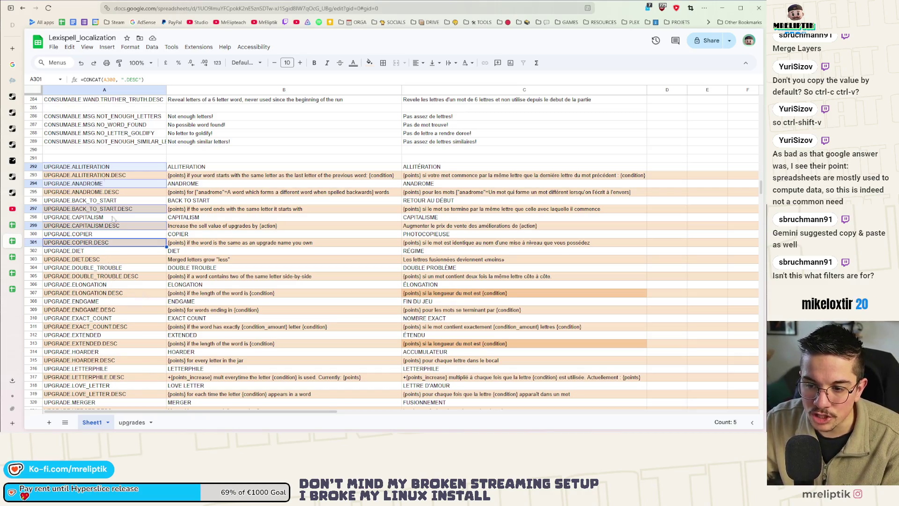
# Check B306's ELONGATION formula, then clear the UPGRADE.ALLITERATION key from A292
pyautogui.scroll(-5, 140, 234)
pyautogui.scroll(3, 187, 239)
pyautogui.click(211, 245)
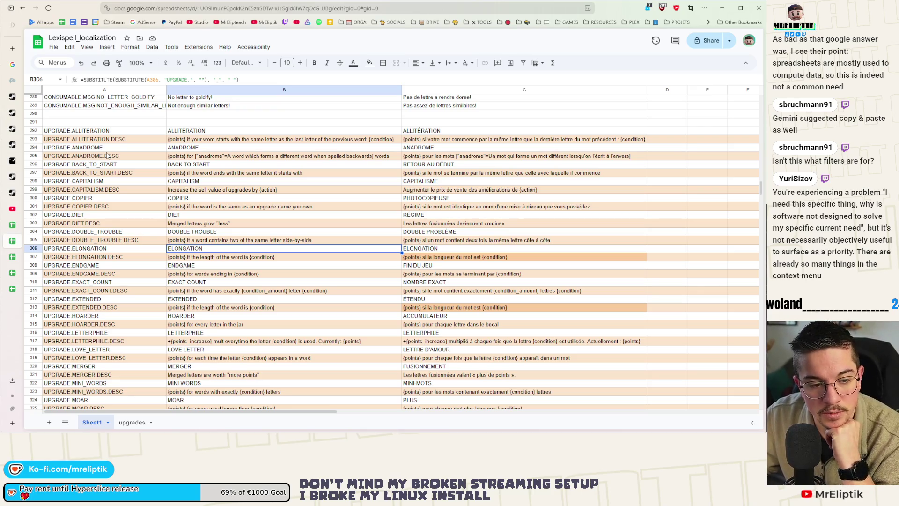
pyautogui.click(102, 132)
pyautogui.press('Delete')
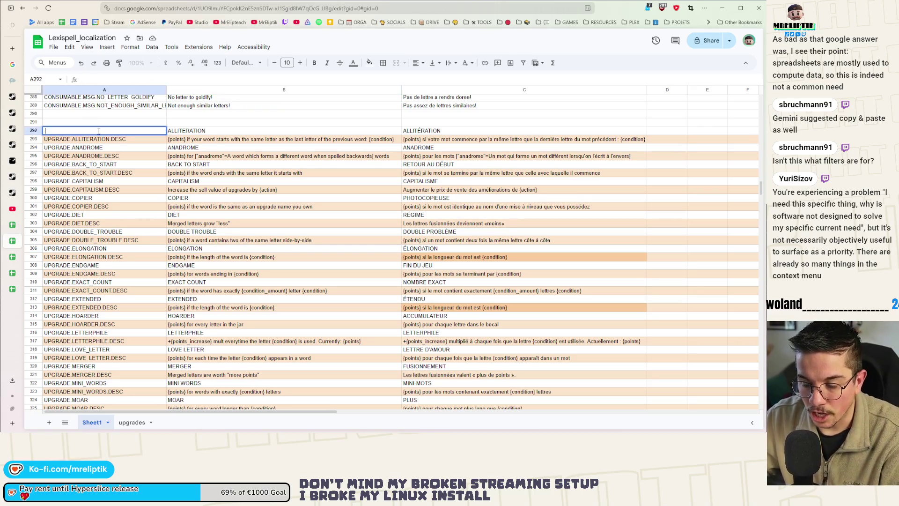
# Restore the UPGRADE.ALLITERATION key in A292
pyautogui.keyDown('shift'); pyautogui.click(112, 380); pyautogui.keyUp('shift')
pyautogui.rightClick(111, 154)
pyautogui.click(102, 184)
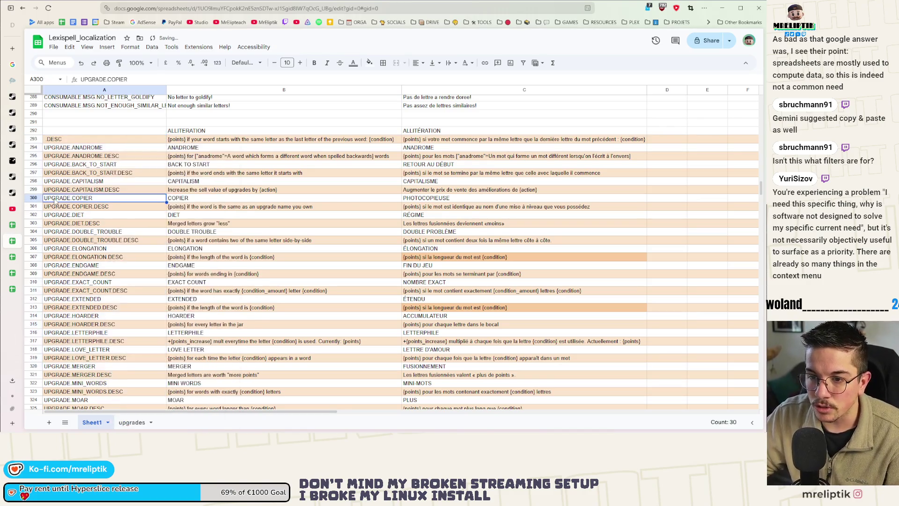
# Review insert options for the A292:A321 key range, then dismiss them unchanged
pyautogui.keyDown('shift'); pyautogui.click(117, 375); pyautogui.keyUp('shift')
pyautogui.rightClick(119, 220)
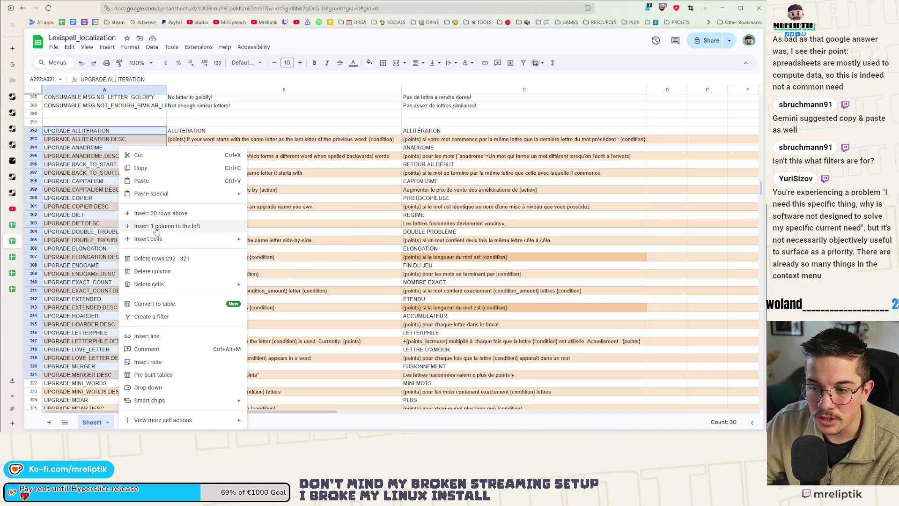
pyautogui.moveTo(165, 239)
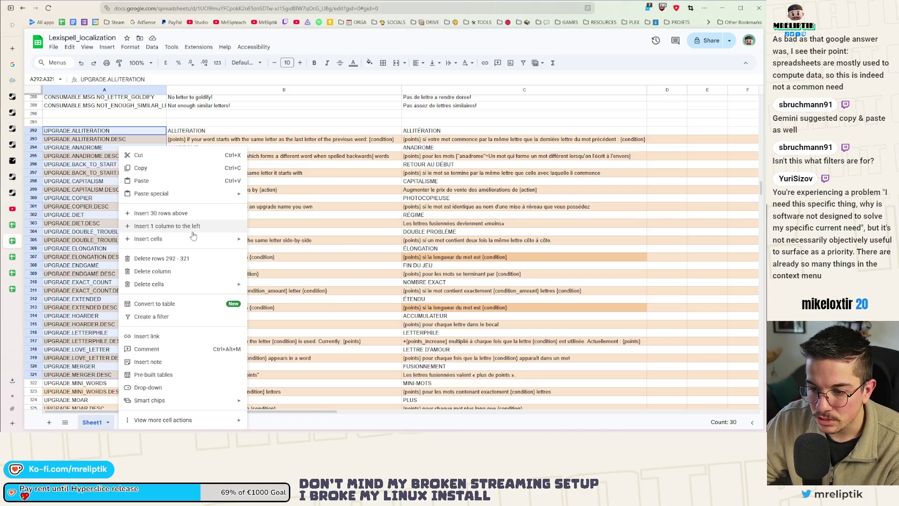
pyautogui.click(74, 209)
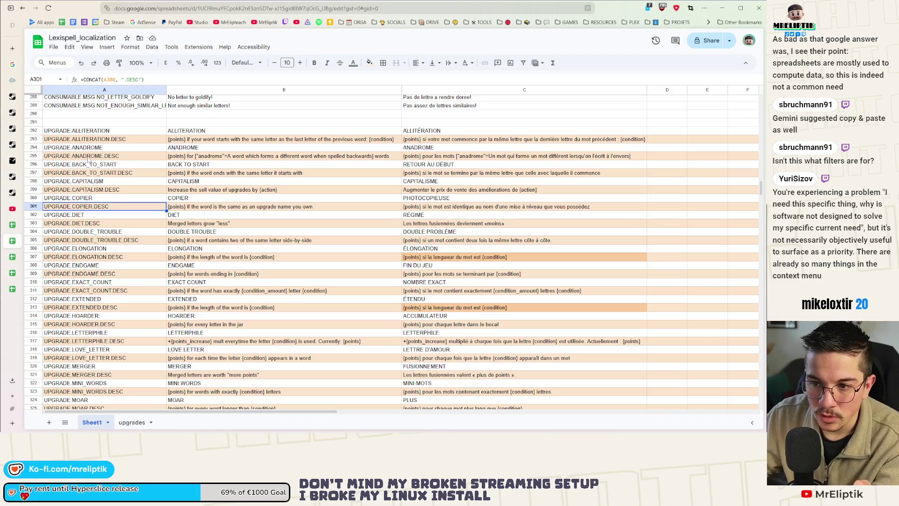
pyautogui.click(100, 132)
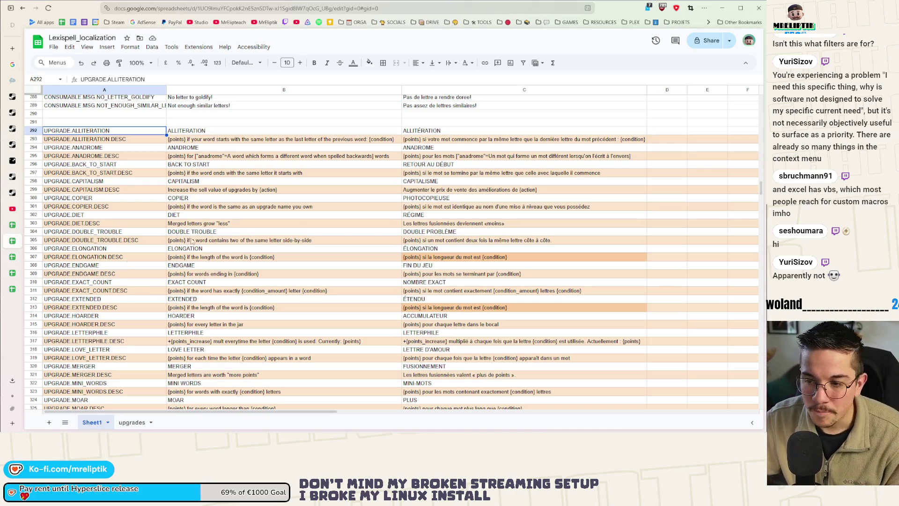
# Inspect the formulas in B298, B292, A293 and C313, and the empty row 291
pyautogui.click(249, 181)
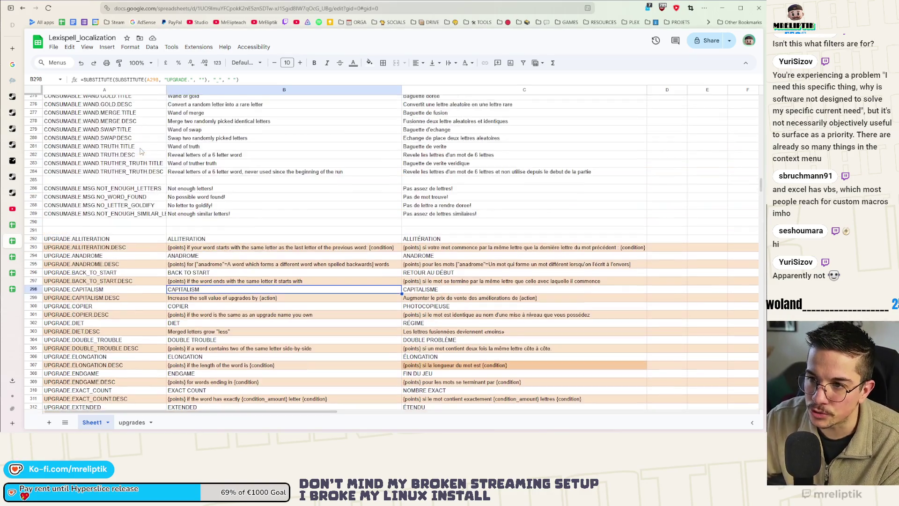
pyautogui.scroll(5, 132, 150)
pyautogui.click(213, 239)
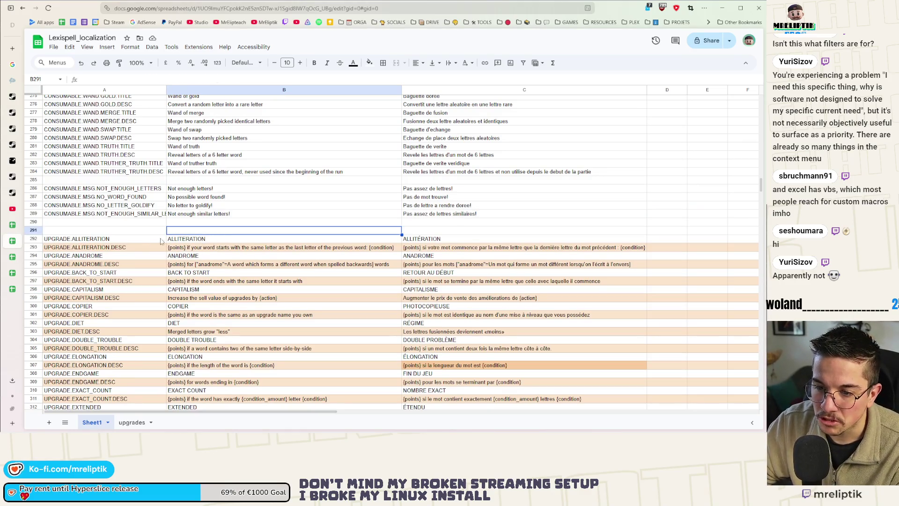
pyautogui.click(139, 245)
pyautogui.click(140, 241)
pyautogui.scroll(-15, 161, 278)
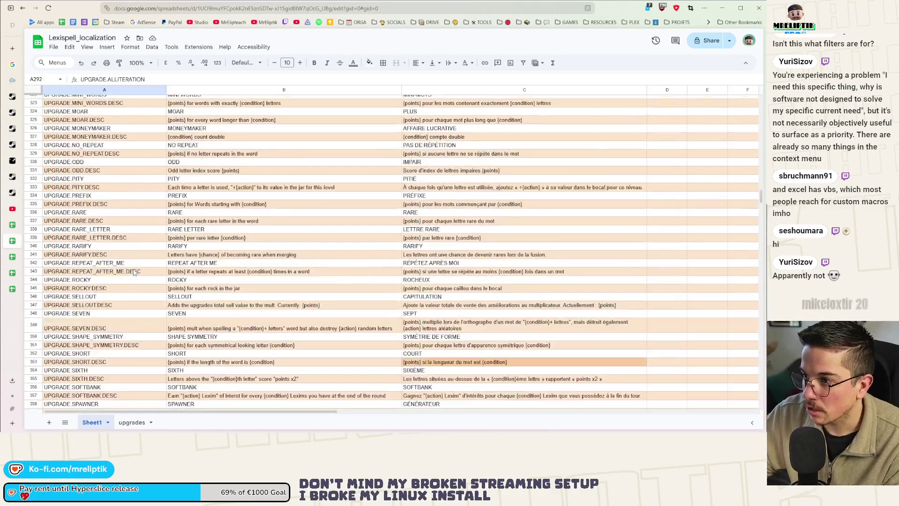
pyautogui.scroll(20, 133, 267)
pyautogui.scroll(3, 133, 272)
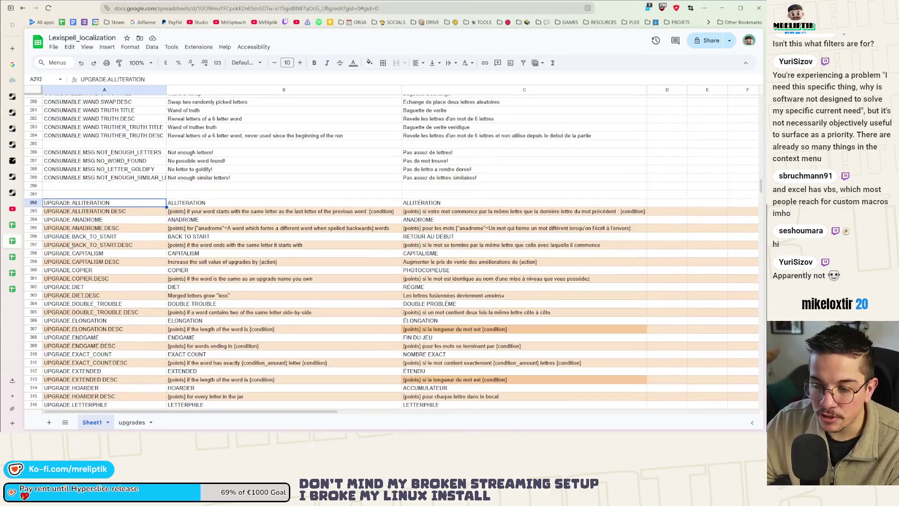
pyautogui.click(101, 195)
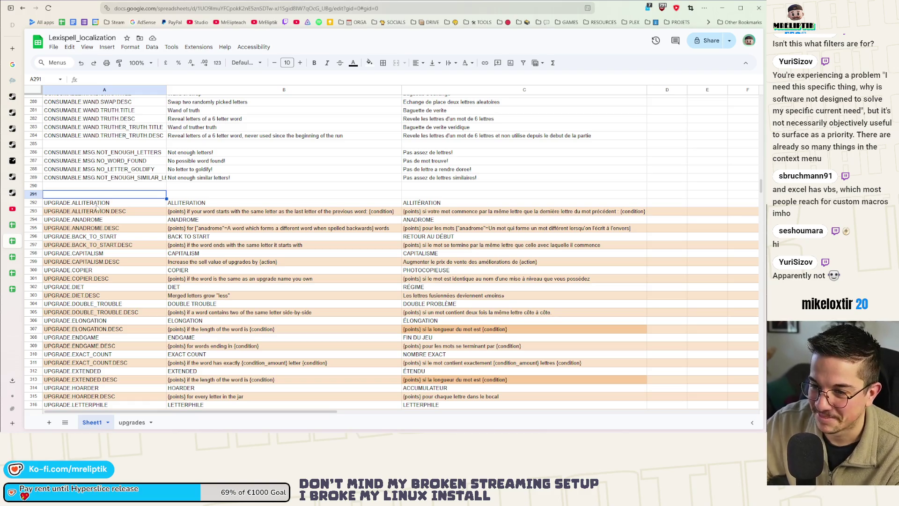
pyautogui.click(33, 194)
pyautogui.scroll(-5, 296, 200)
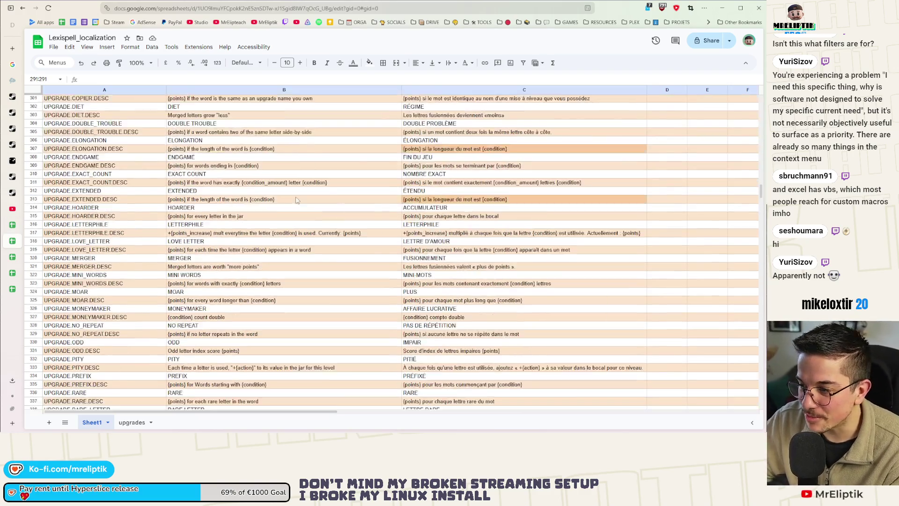
pyautogui.scroll(2, 251, 238)
pyautogui.click(406, 237)
pyautogui.scroll(5, 475, 233)
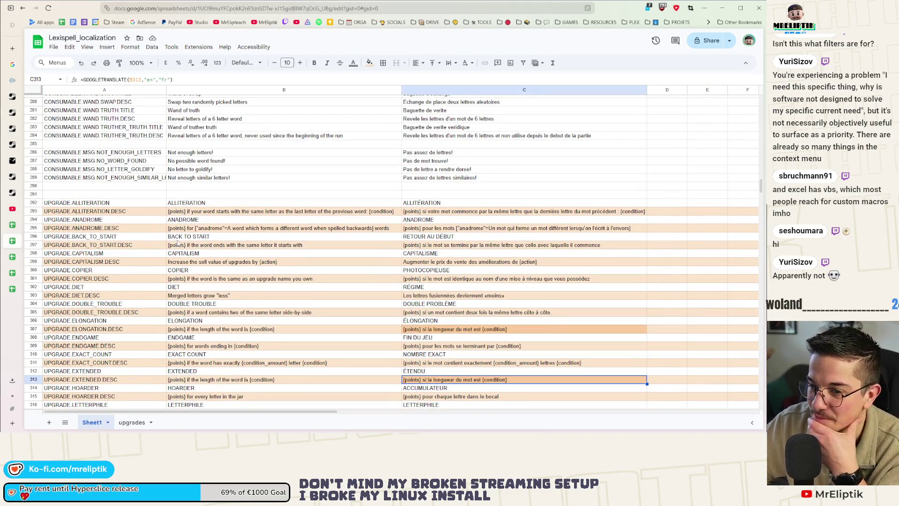
# Select B292:B365 and open the full Find and replace for that range
pyautogui.click(224, 203)
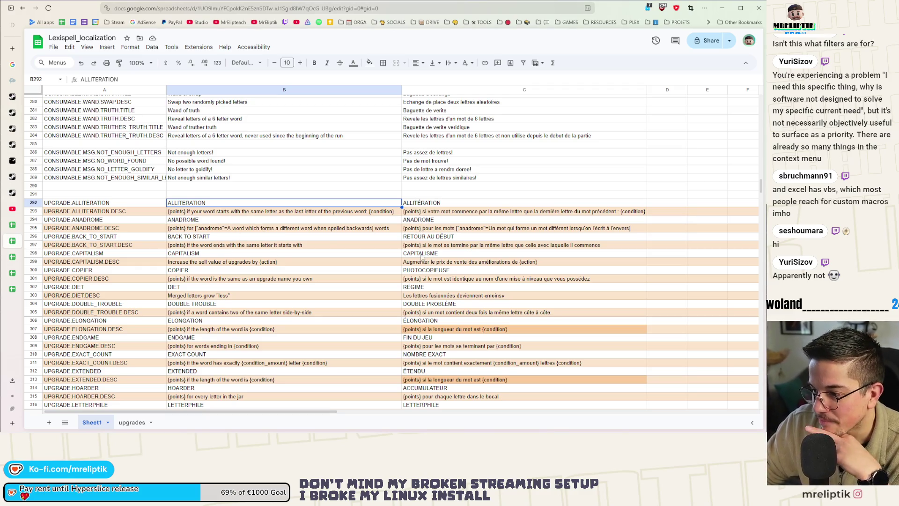
pyautogui.scroll(-10, 421, 257)
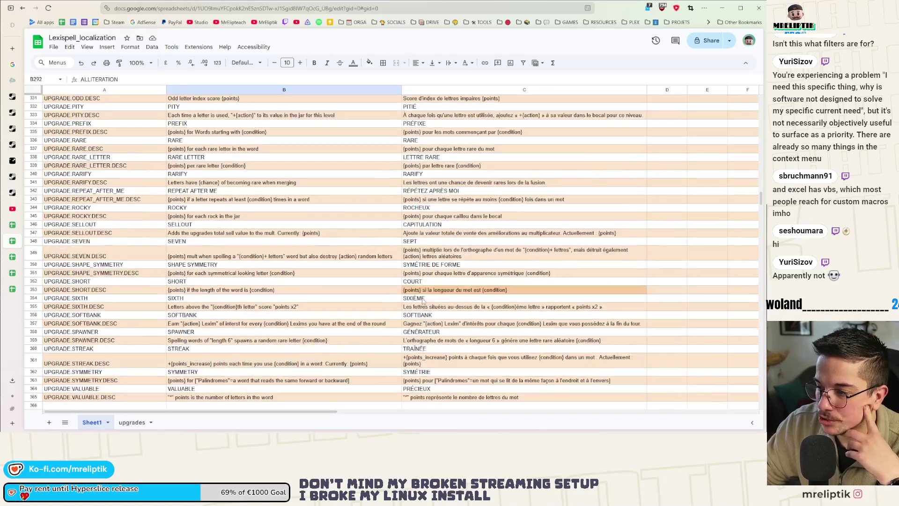
pyautogui.scroll(13, 423, 300)
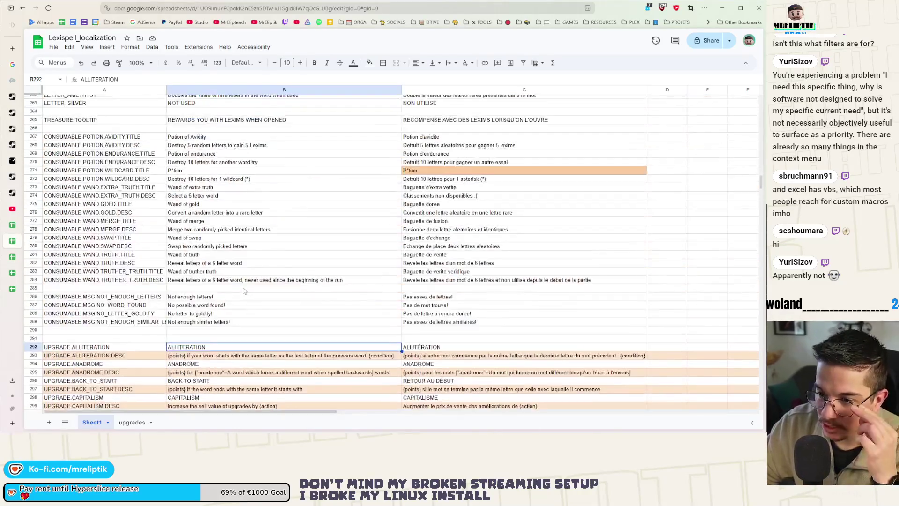
pyautogui.scroll(-4, 243, 290)
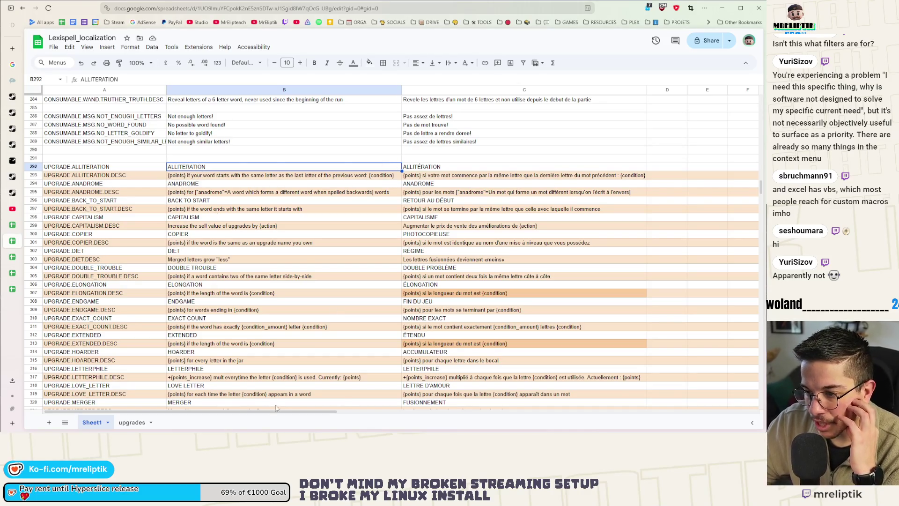
pyautogui.click(226, 192)
pyautogui.click(191, 167)
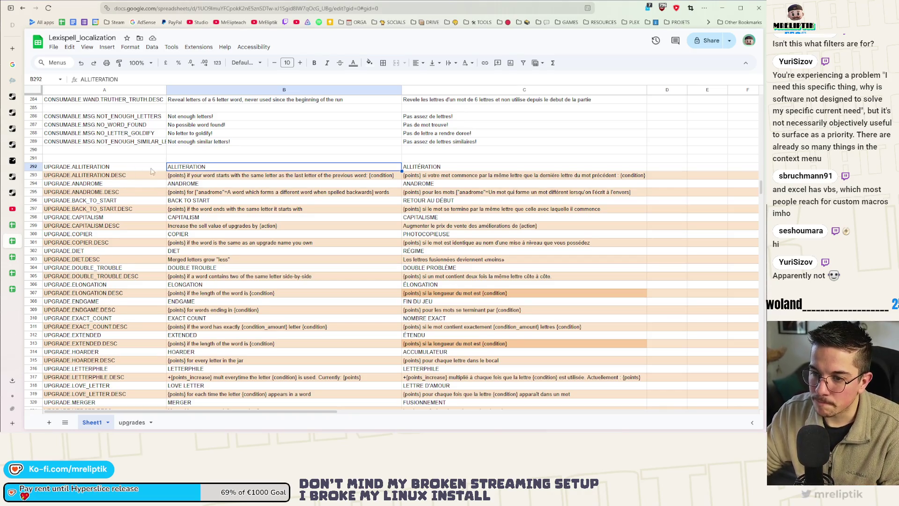
pyautogui.scroll(-10, 214, 282)
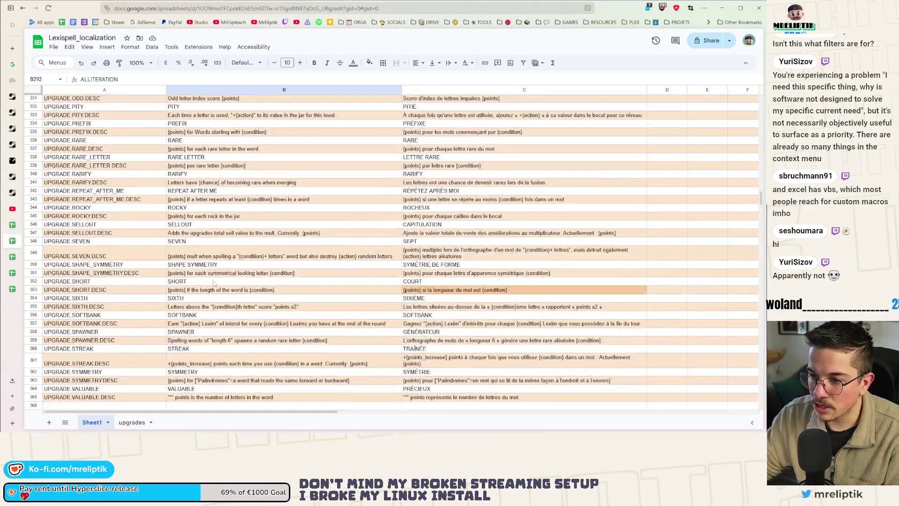
pyautogui.scroll(-4, 213, 282)
pyautogui.keyDown('shift'); pyautogui.click(215, 254); pyautogui.keyUp('shift')
pyautogui.scroll(15, 214, 254)
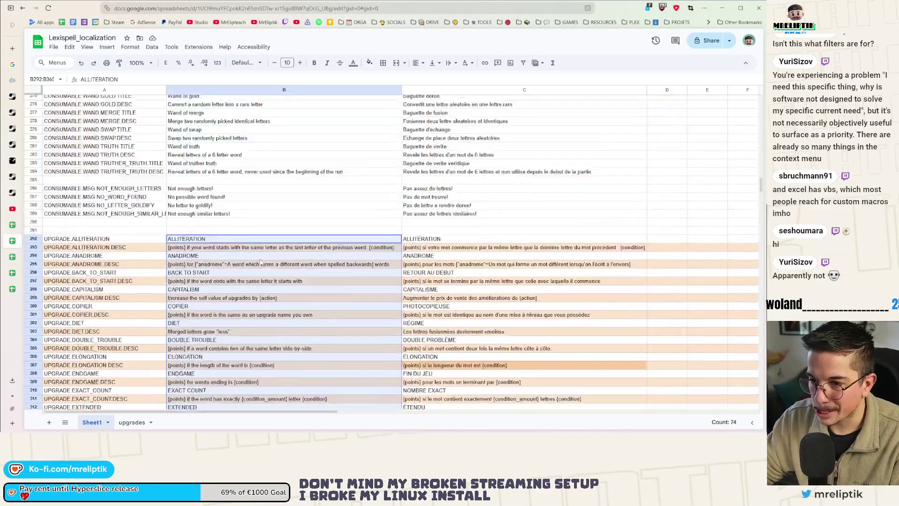
pyautogui.hotkey('ctrl', 'f')
pyautogui.click(723, 88)
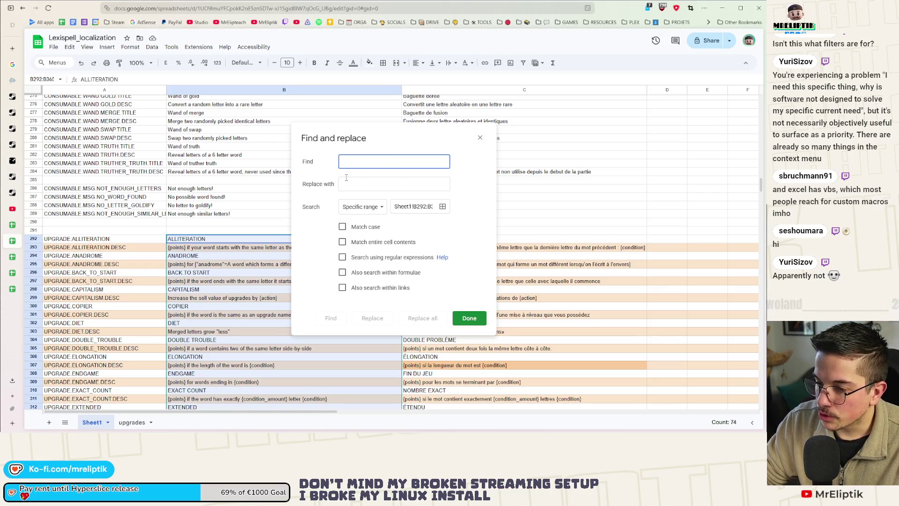
# Replace "upgrade" with "scroll" in B301
pyautogui.moveTo(373, 127); pyautogui.dragTo(524, 132)
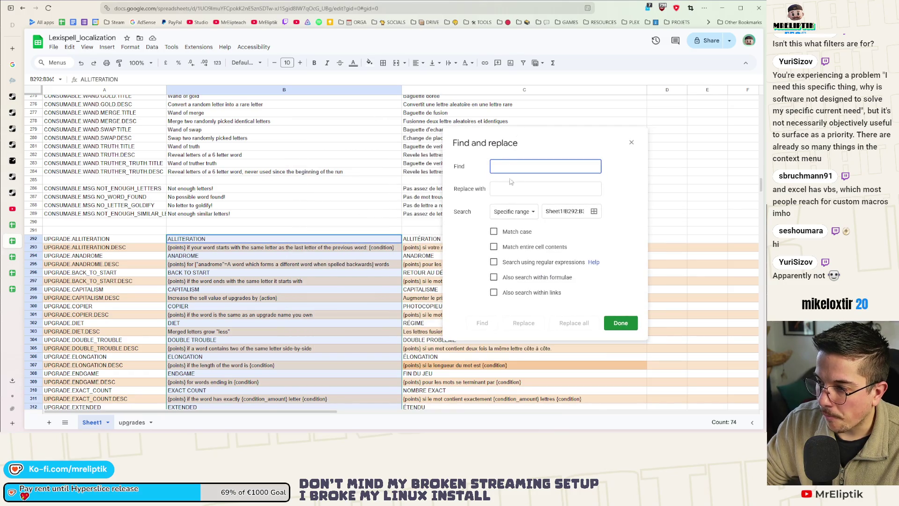
pyautogui.write('upgrade')
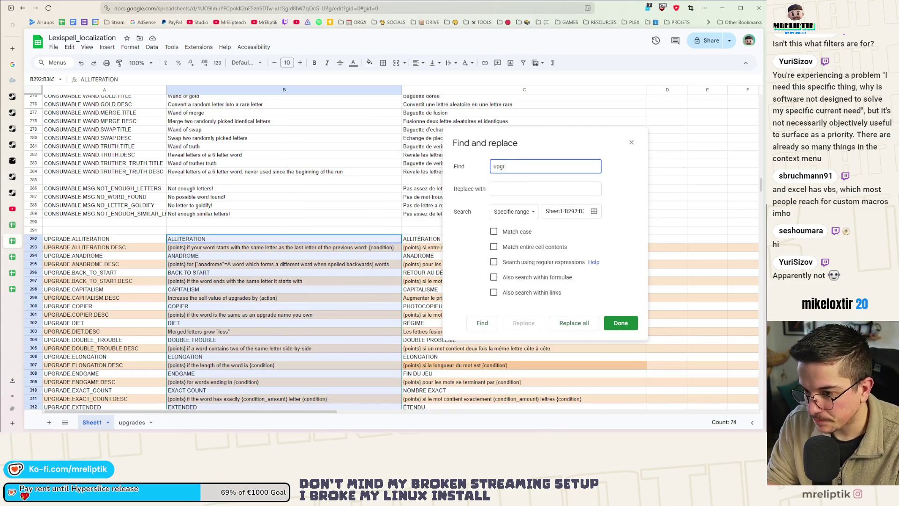
pyautogui.click(537, 186)
pyautogui.write('s')
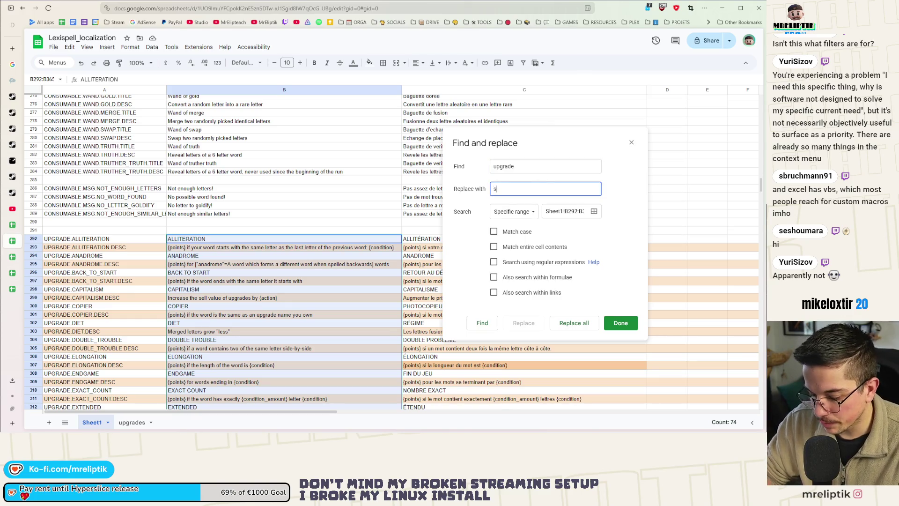
pyautogui.write('croll')
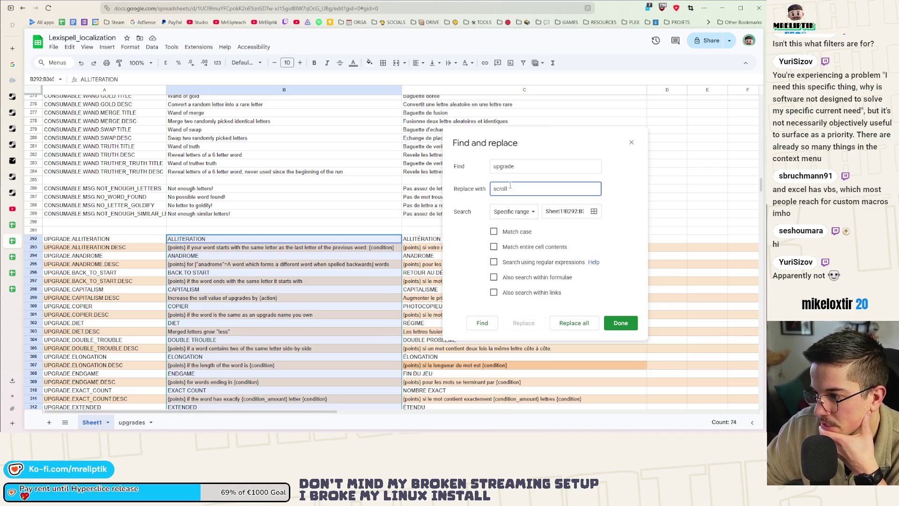
pyautogui.scroll(-3, 227, 260)
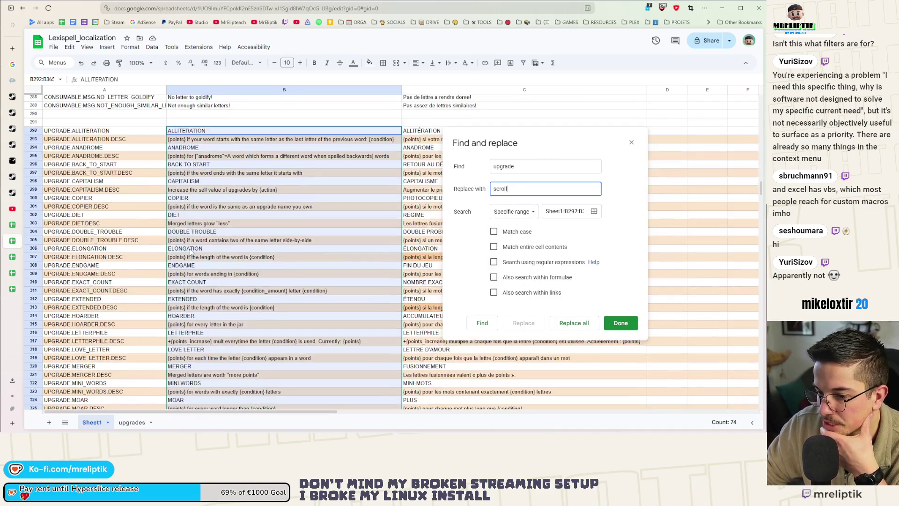
pyautogui.scroll(1, 227, 260)
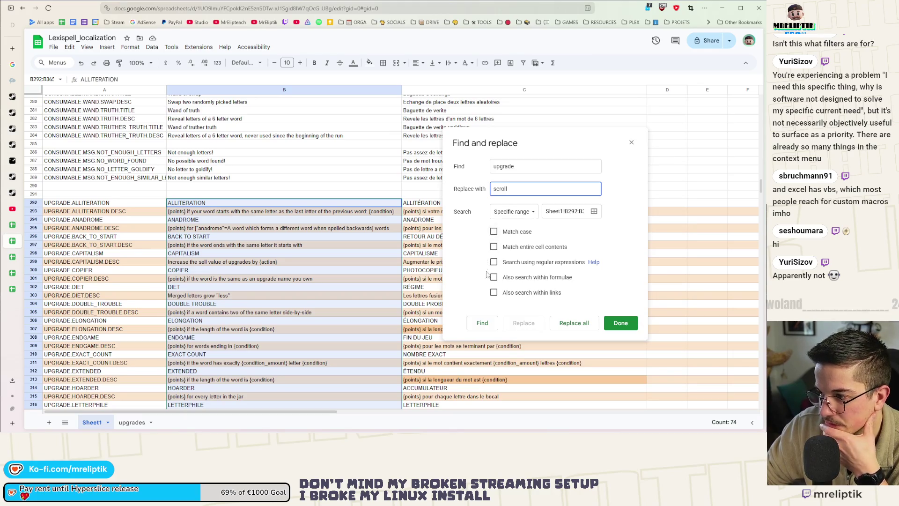
pyautogui.click(480, 323)
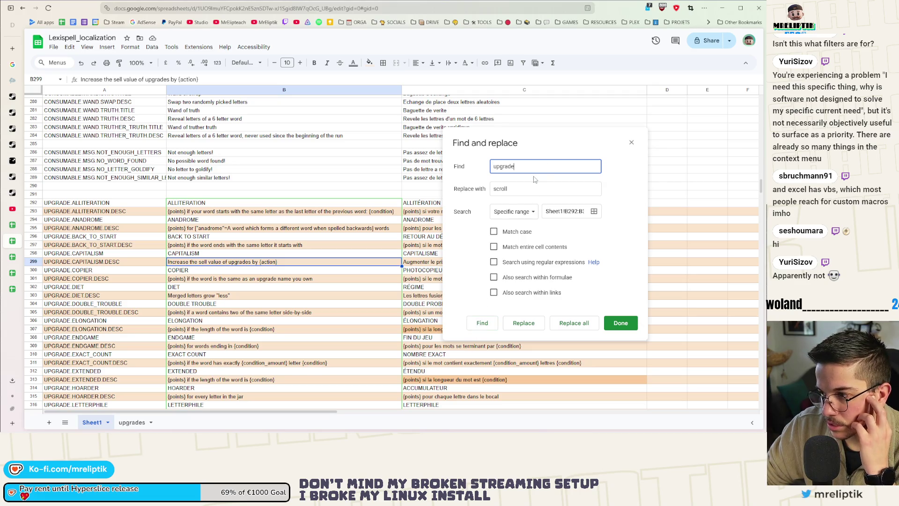
pyautogui.click(485, 324)
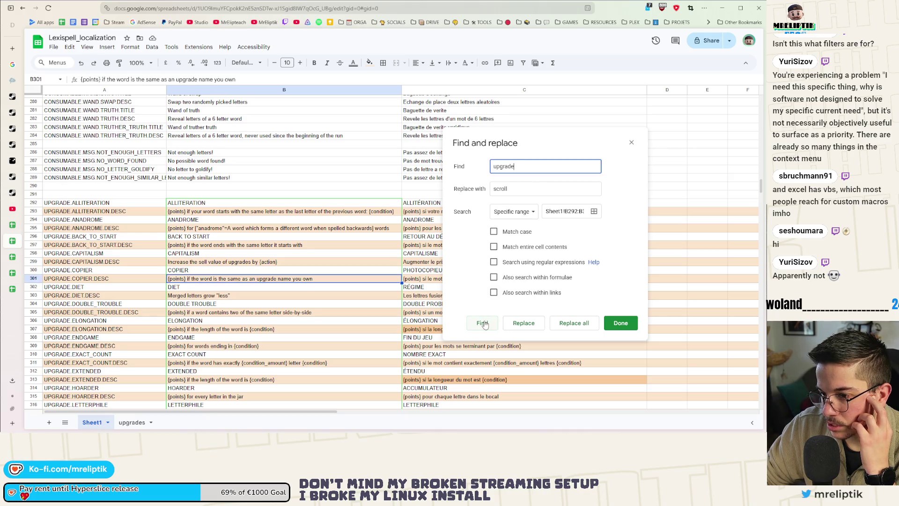
pyautogui.click(519, 326)
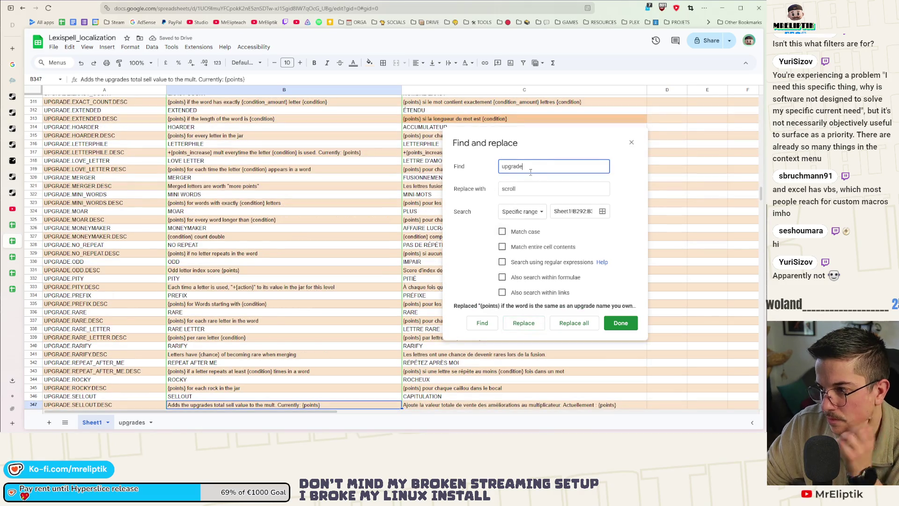
pyautogui.click(482, 323)
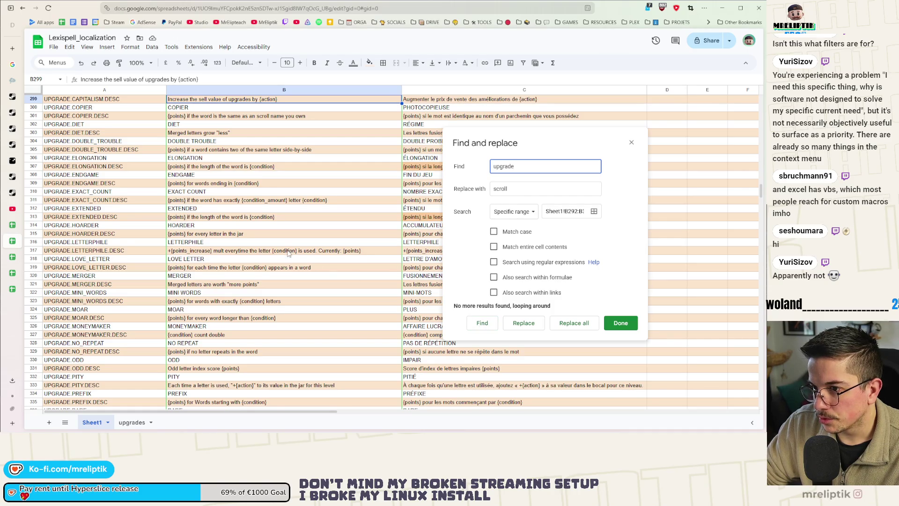
# Replace "upgrades" with "scrolls" in B347 and B299, then close Find and replace
pyautogui.write('s')
pyautogui.press('Tab')
pyautogui.write('s')
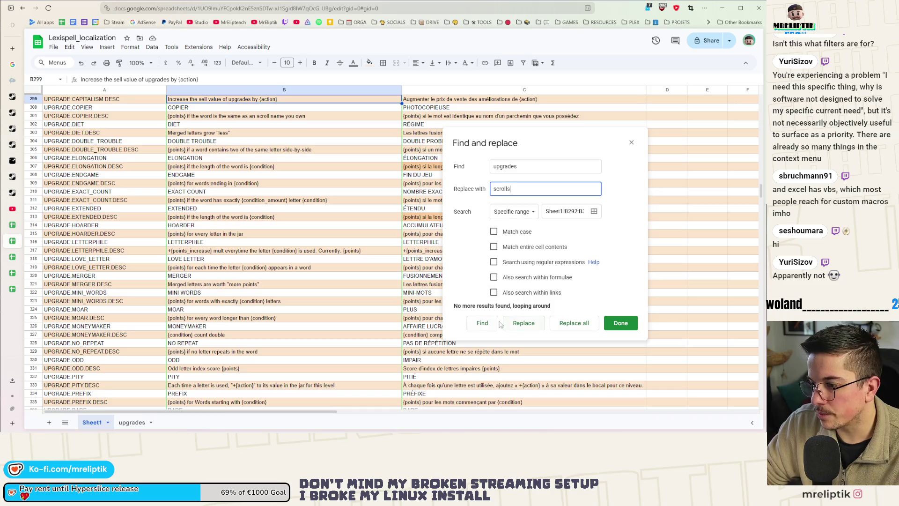
pyautogui.click(476, 324)
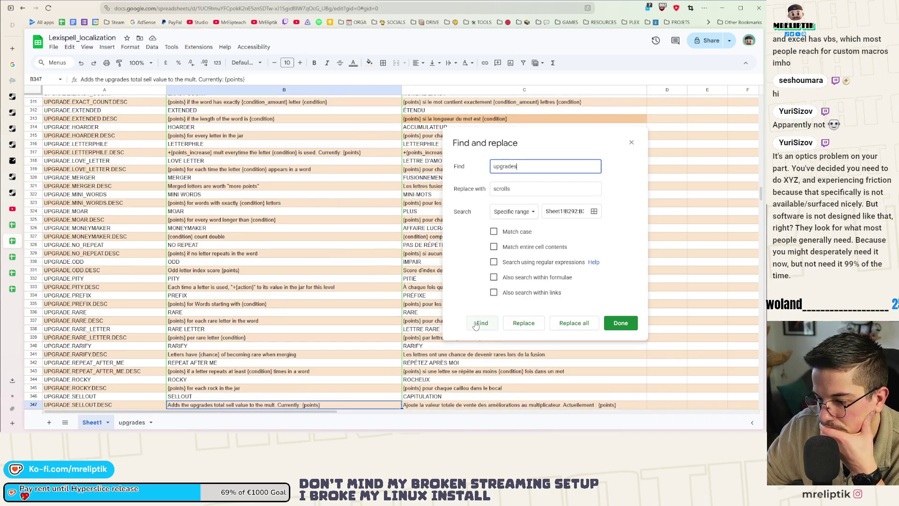
pyautogui.click(522, 323)
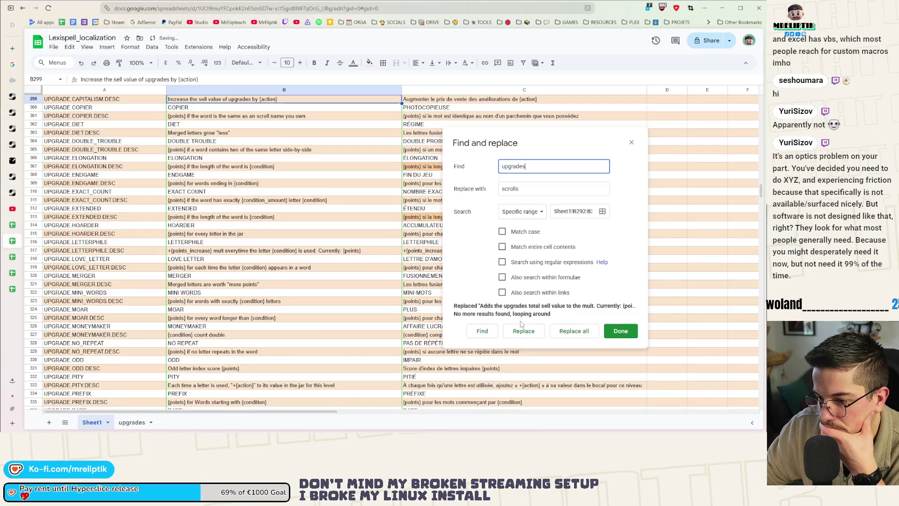
pyautogui.click(523, 330)
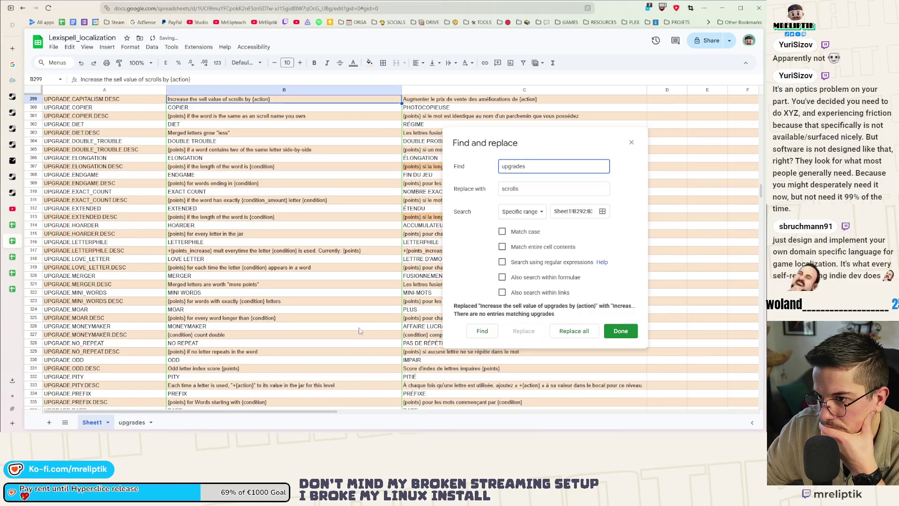
pyautogui.scroll(-5, 359, 330)
pyautogui.click(484, 327)
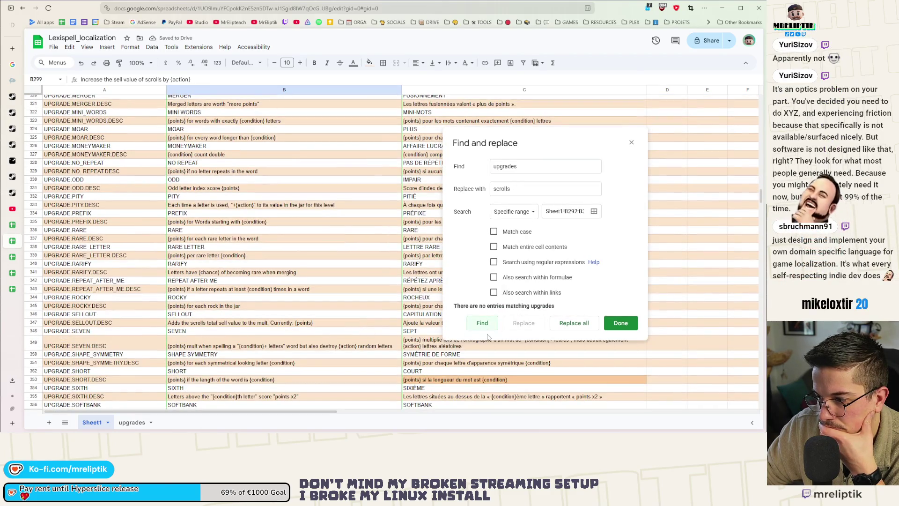
pyautogui.click(632, 143)
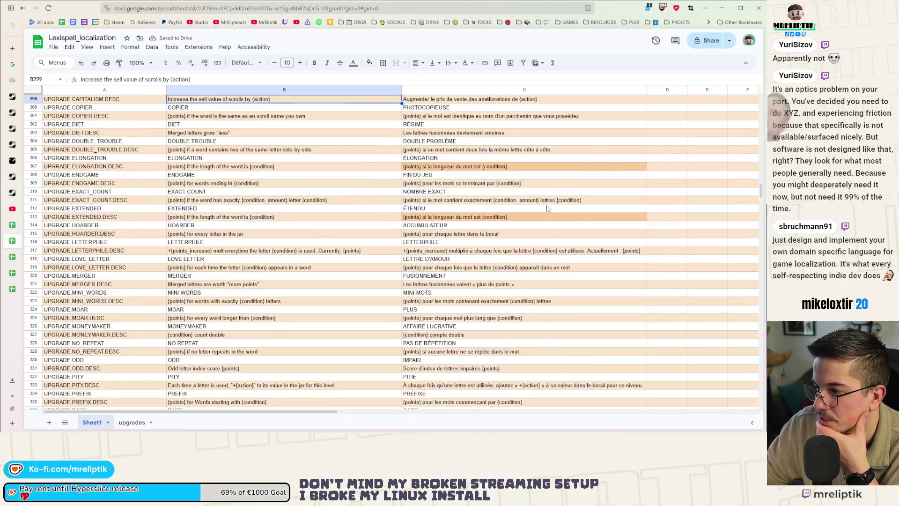
pyautogui.scroll(3, 547, 208)
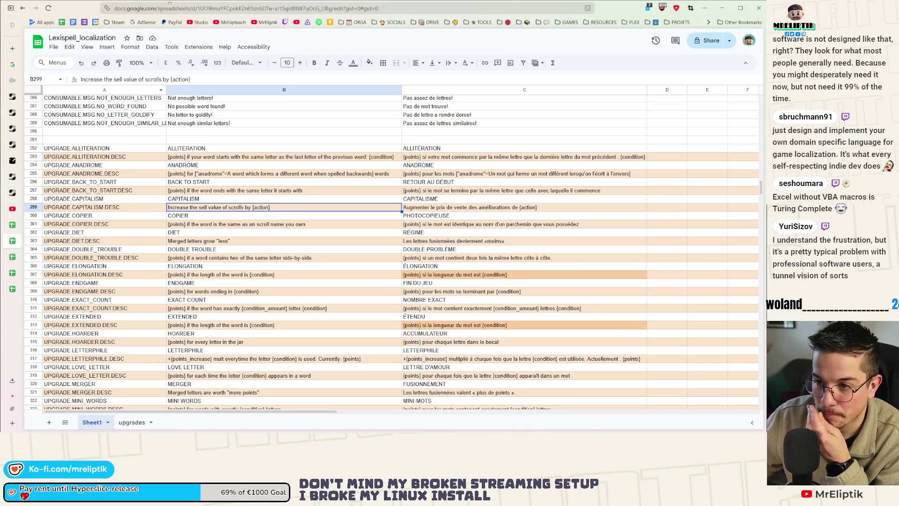
pyautogui.rightClick(33, 157)
pyautogui.click(32, 156)
pyautogui.rightClick(32, 156)
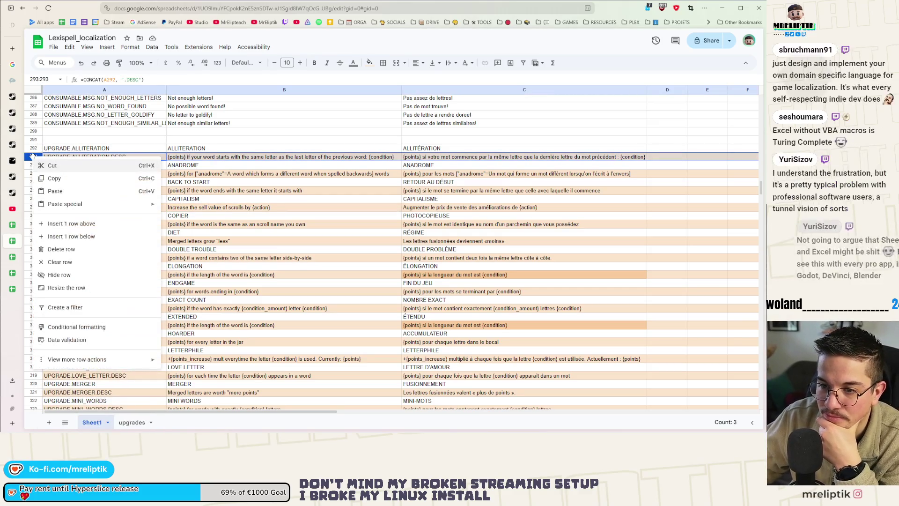
pyautogui.click(242, 237)
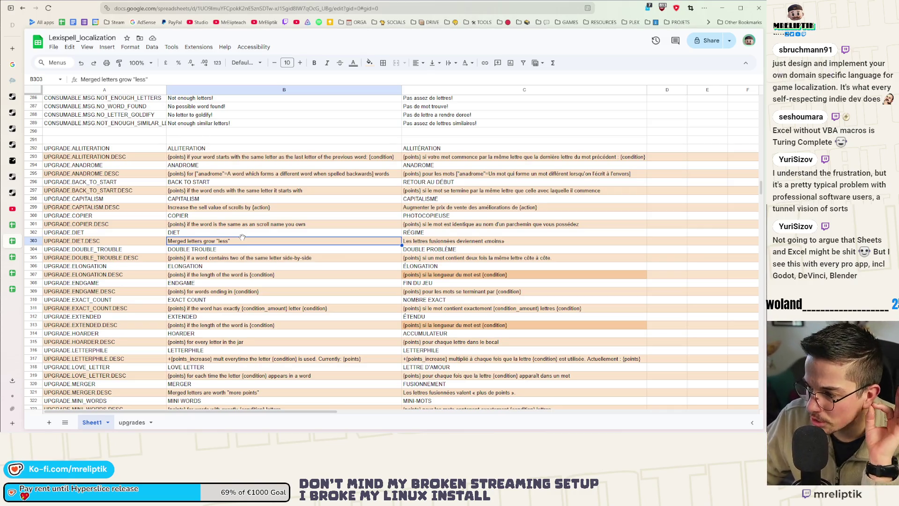
pyautogui.click(201, 234)
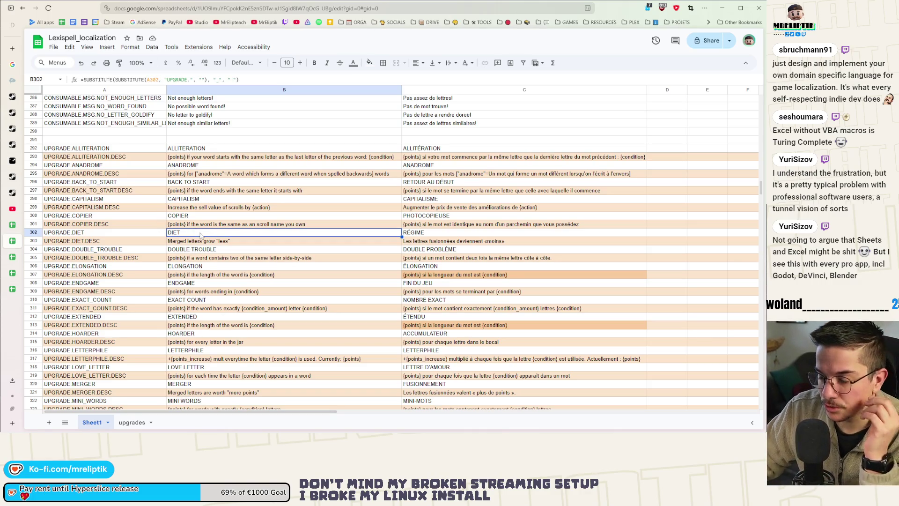
pyautogui.click(159, 140)
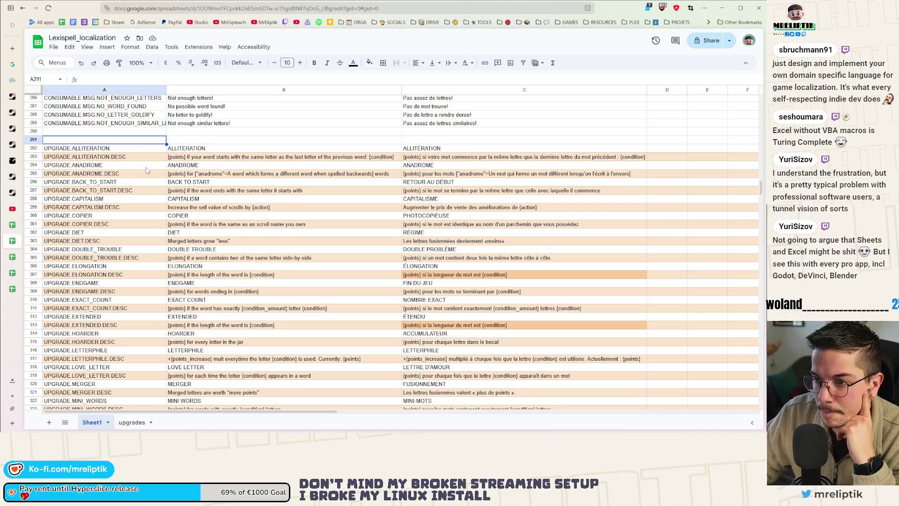
pyautogui.click(135, 149)
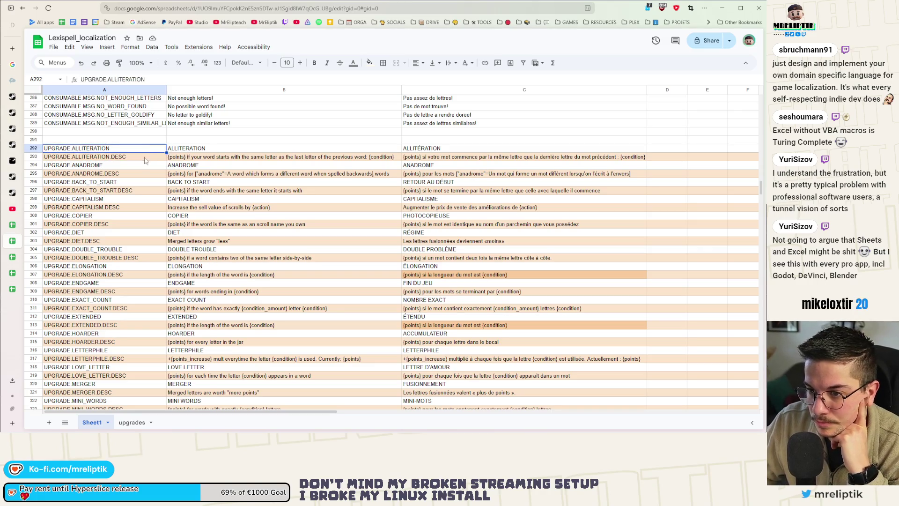
pyautogui.scroll(-5, 157, 213)
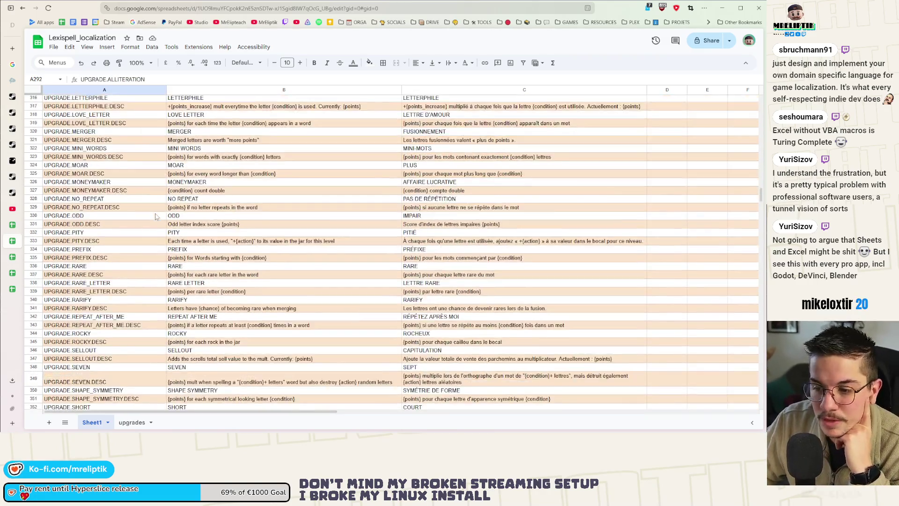
pyautogui.scroll(-4, 157, 217)
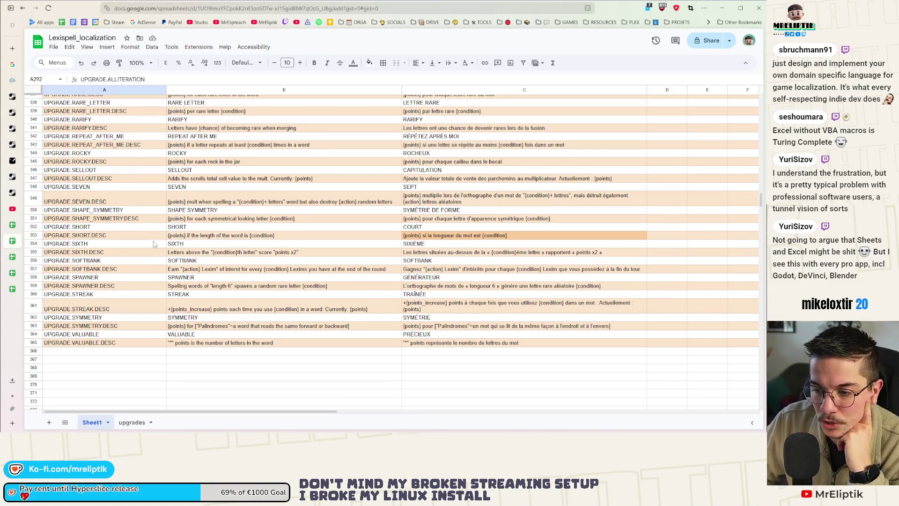
pyautogui.click(218, 359)
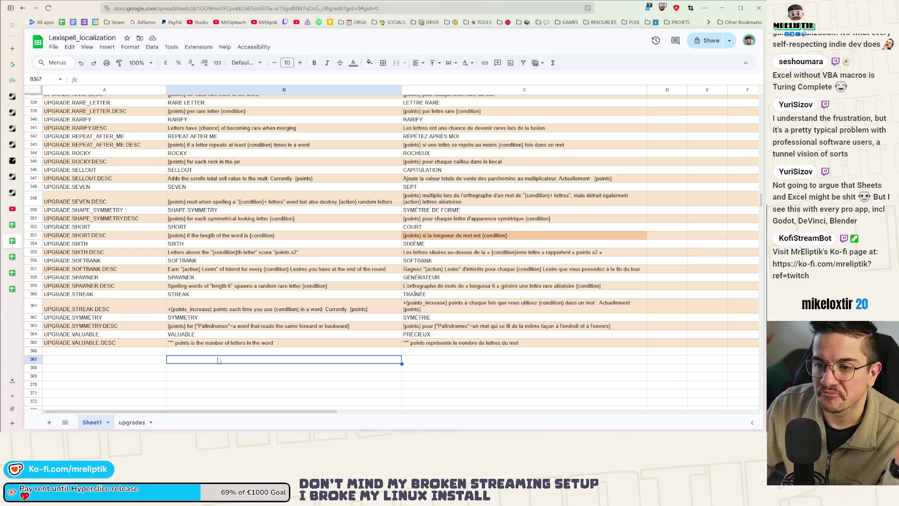
pyautogui.click(177, 351)
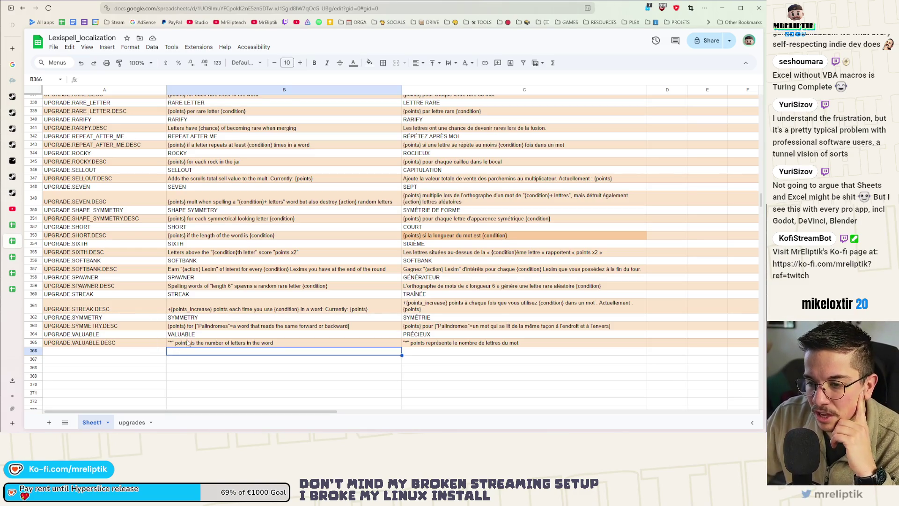
pyautogui.scroll(5, 197, 304)
pyautogui.click(217, 243)
pyautogui.scroll(8, 217, 224)
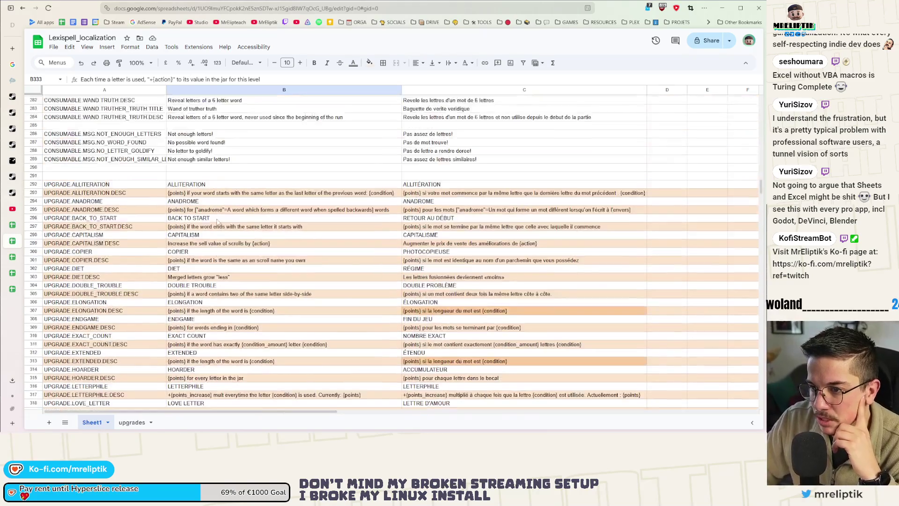
pyautogui.click(218, 185)
pyautogui.scroll(-3, 220, 199)
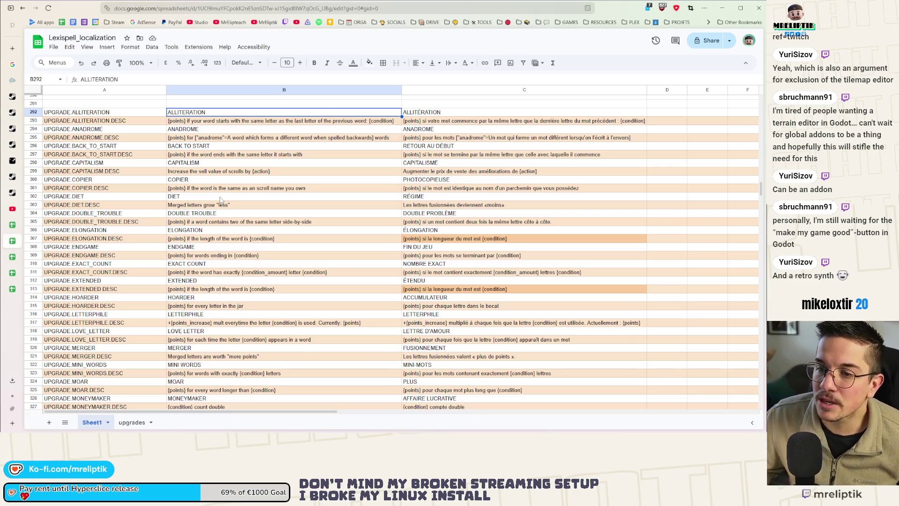
# Leave the localization sheet and return to the Godot editor
pyautogui.moveTo(10, 429)
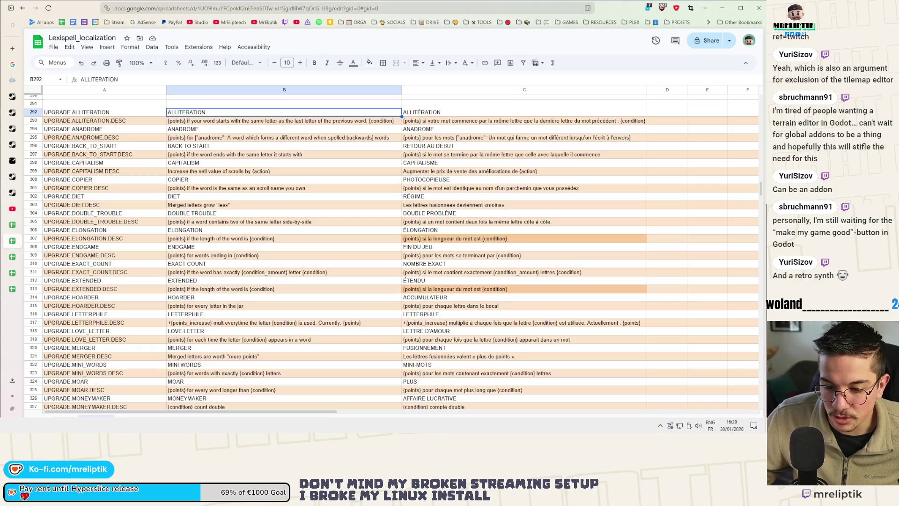
pyautogui.hotkey('alt', 'Tab')
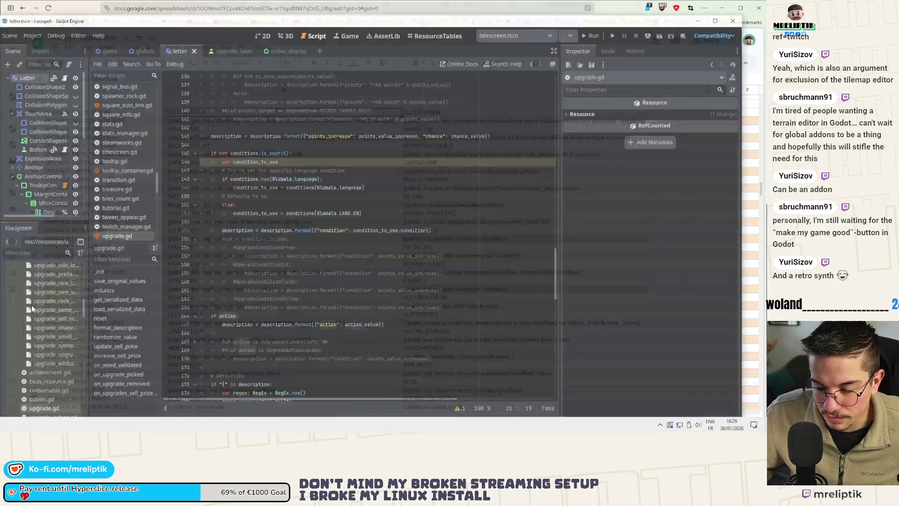
# Show the ResourceTables grid of res://resources/upgrades/ and scroll through the upgrade entries
pyautogui.click(450, 21)
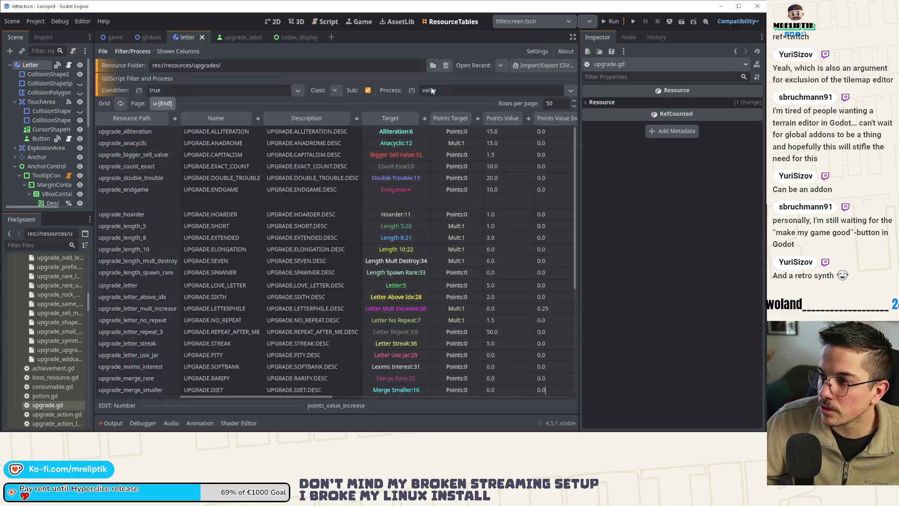
pyautogui.scroll(-5, 269, 246)
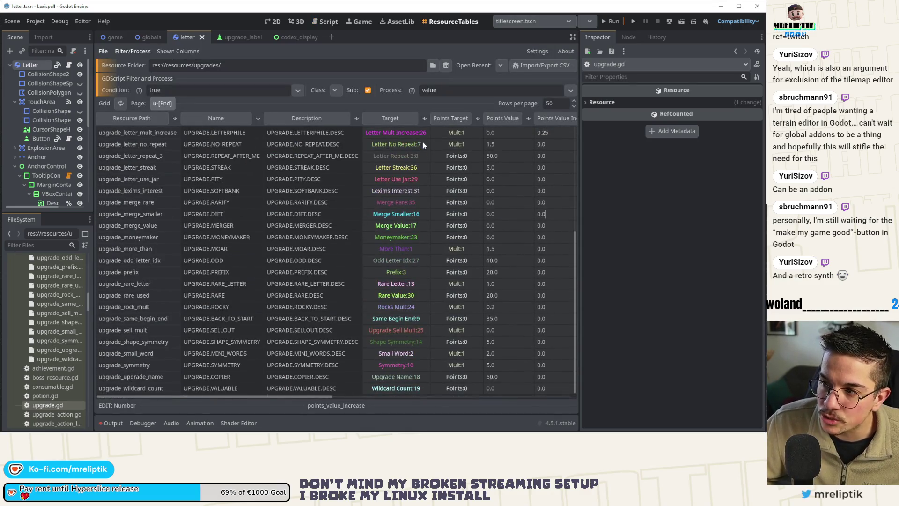
pyautogui.scroll(5, 423, 142)
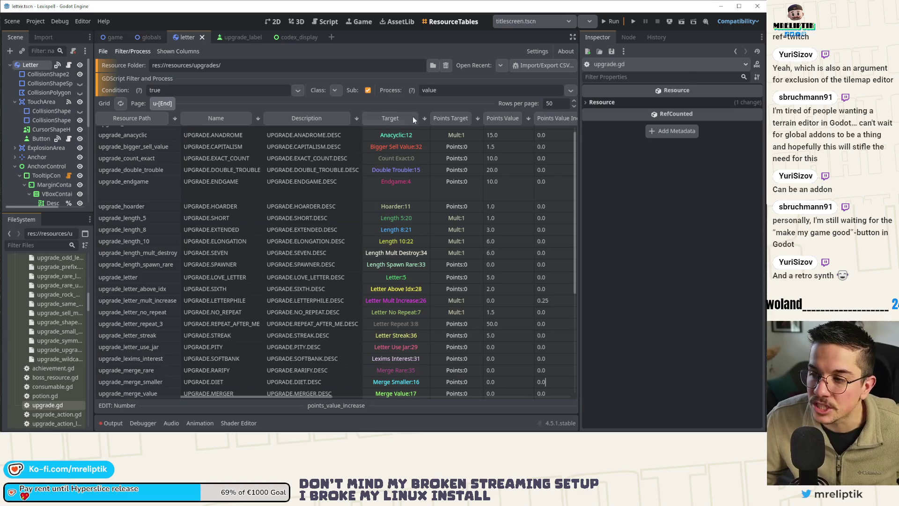
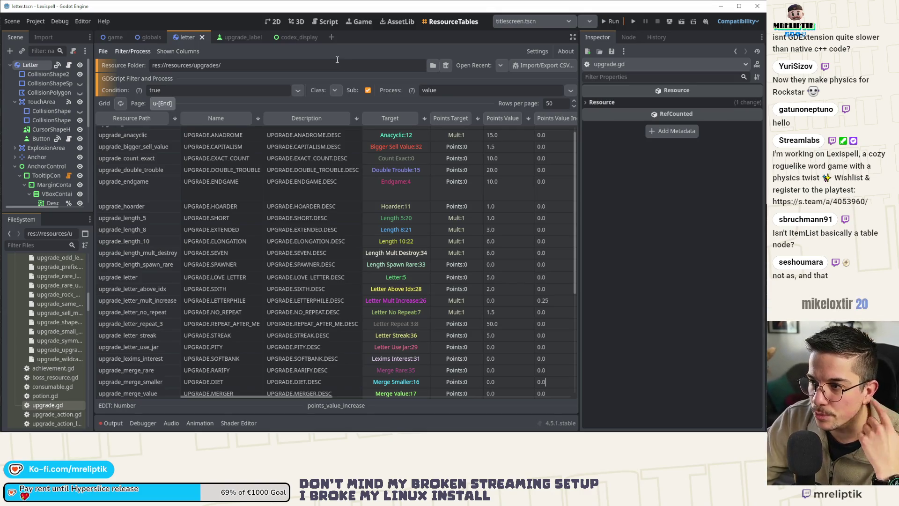
# Return to the 2D workspace and settle on the letter.tscn scene after glancing at upgrade_label
pyautogui.click(276, 23)
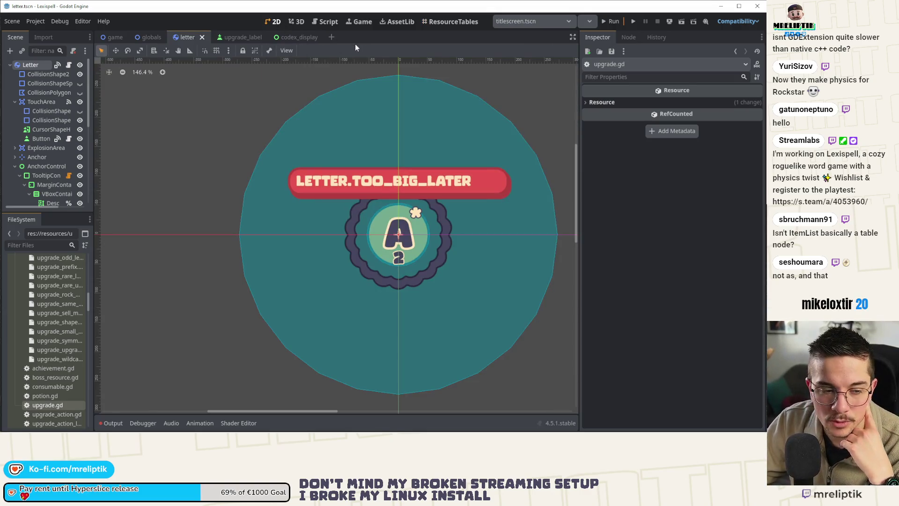
pyautogui.click(243, 37)
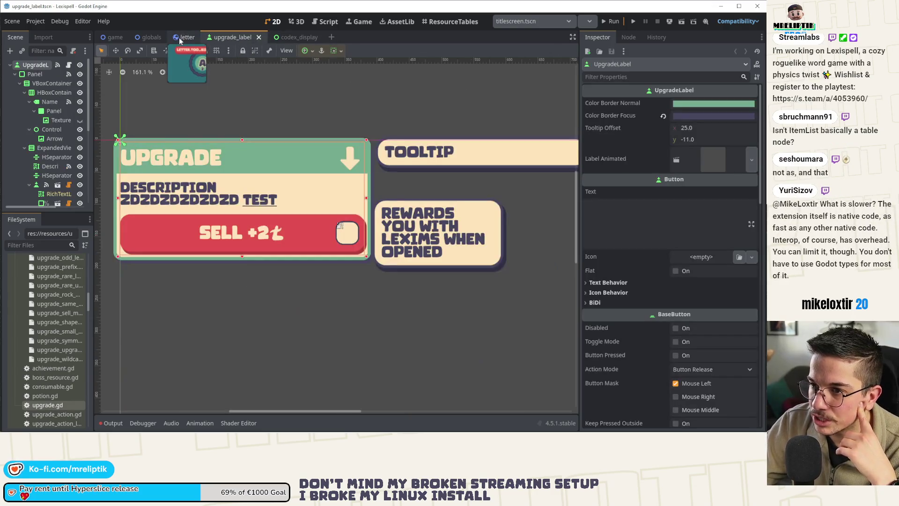
pyautogui.click(183, 37)
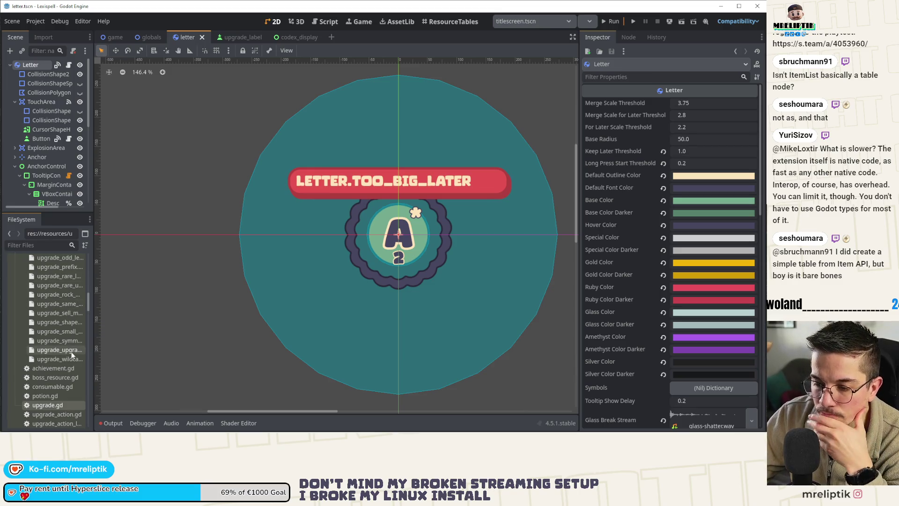
pyautogui.scroll(10, 60, 300)
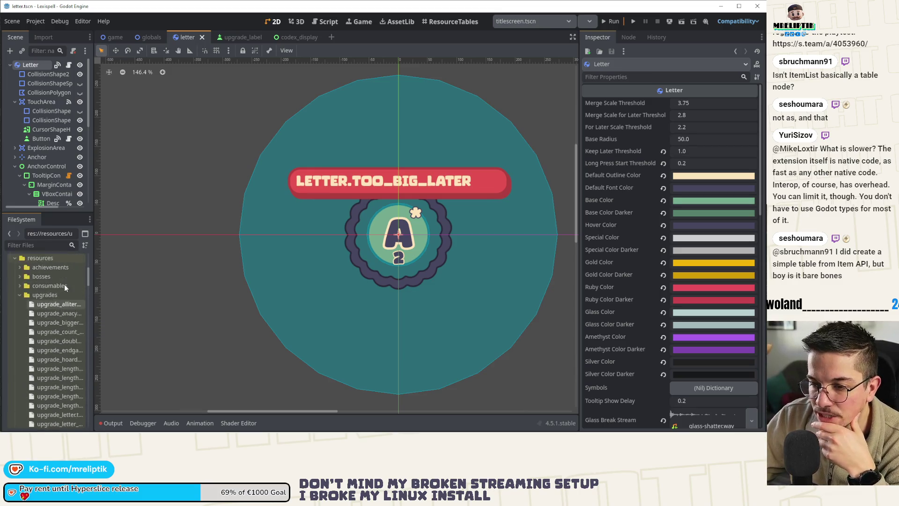
# Inspect upgrade_alliteration.tres in a widened Inspector: target Alliteration, points 15.0, price 3
pyautogui.click(56, 304)
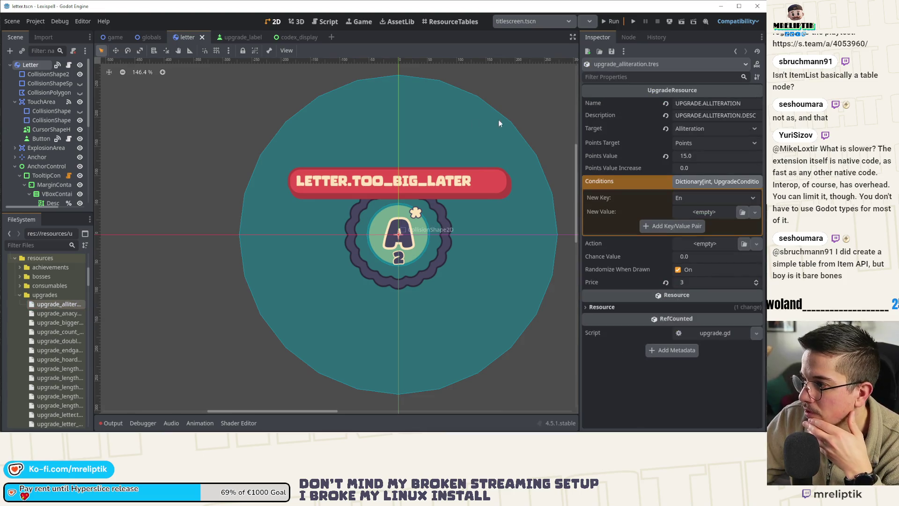
pyautogui.moveTo(579, 125); pyautogui.dragTo(565, 125)
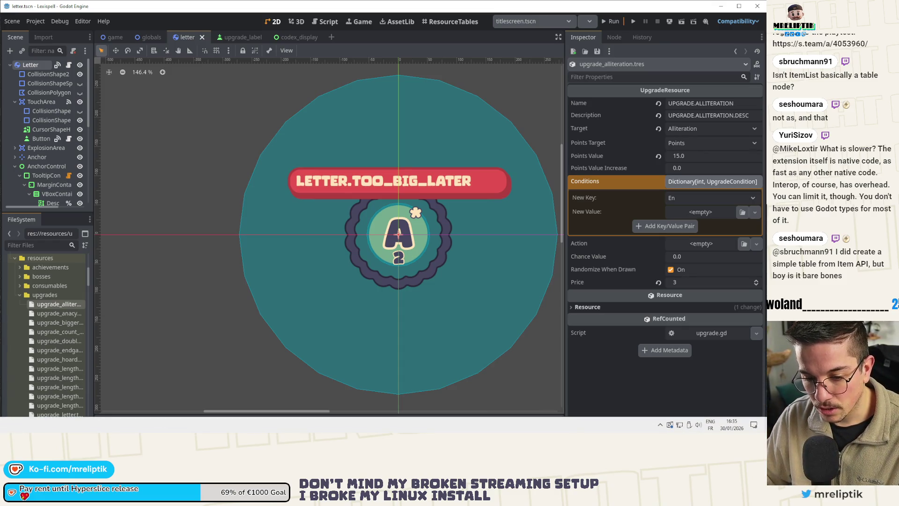
pyautogui.hotkey('alt', 'Tab')
# Check the last consumable message entry in cell A289 of the localization sheet
pyautogui.scroll(-5, 131, 229)
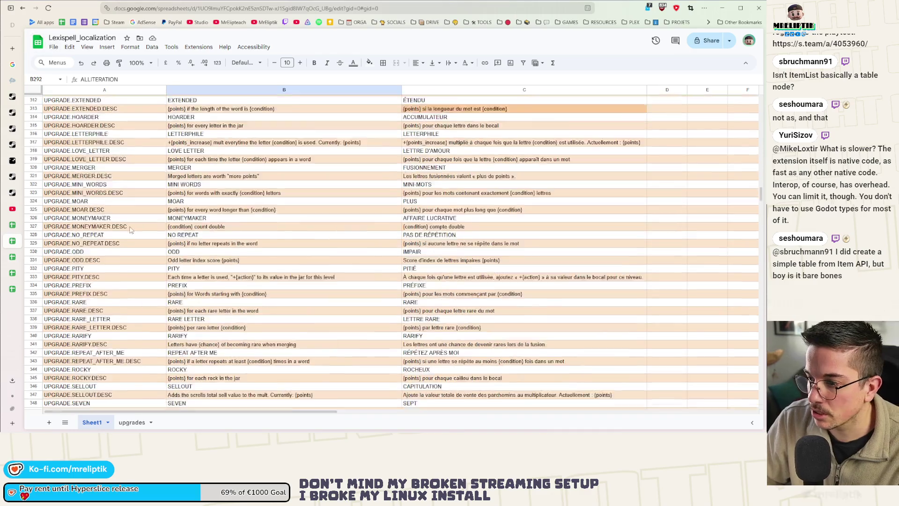
pyautogui.scroll(10, 131, 230)
pyautogui.click(138, 232)
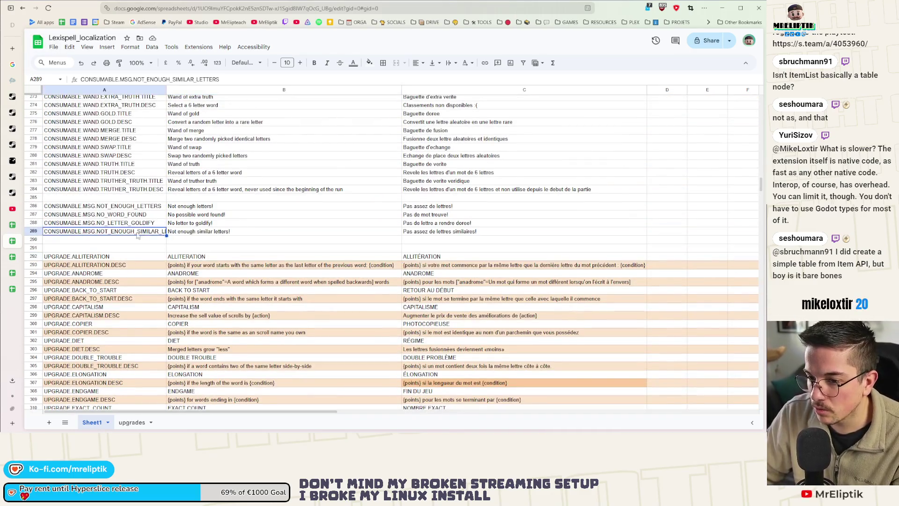
pyautogui.scroll(-15, 131, 239)
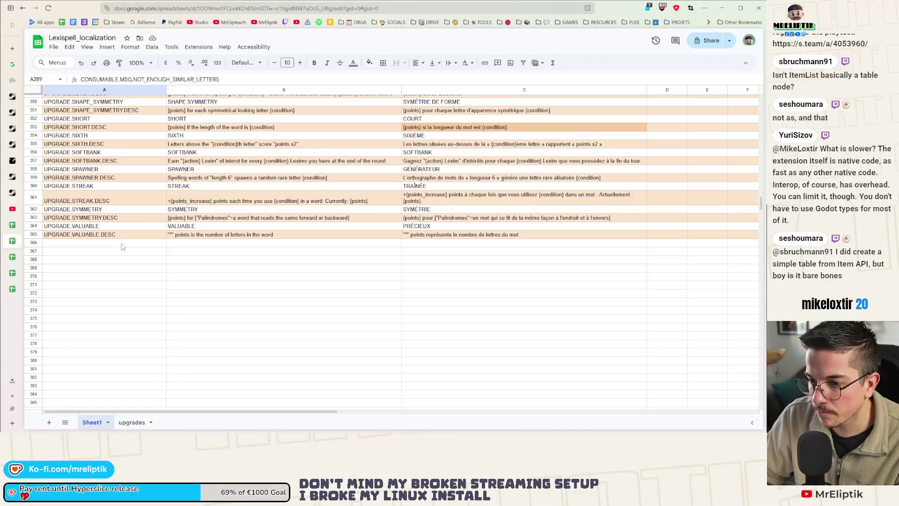
pyautogui.scroll(17, 121, 247)
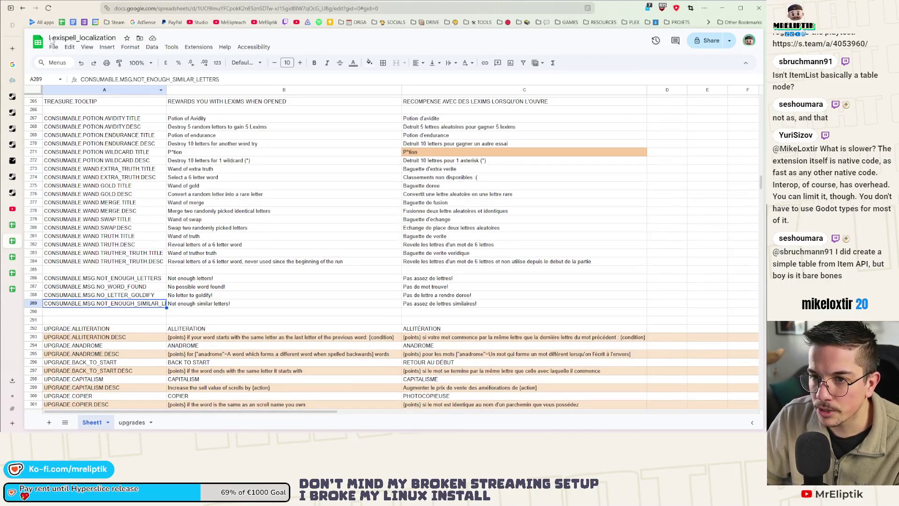
# Download Lexispell_localization as a .csv file and minimize the browser back to Godot
pyautogui.click(53, 46)
pyautogui.moveTo(118, 144)
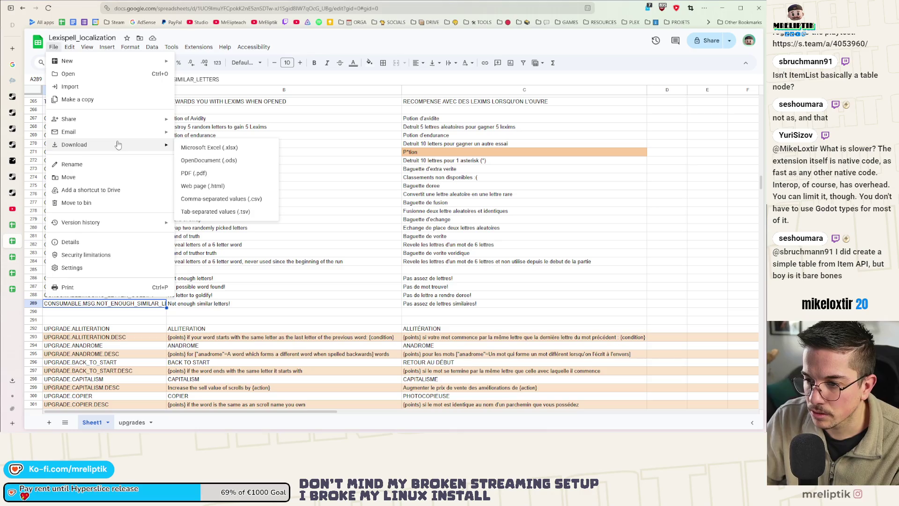
pyautogui.click(221, 198)
pyautogui.click(720, 10)
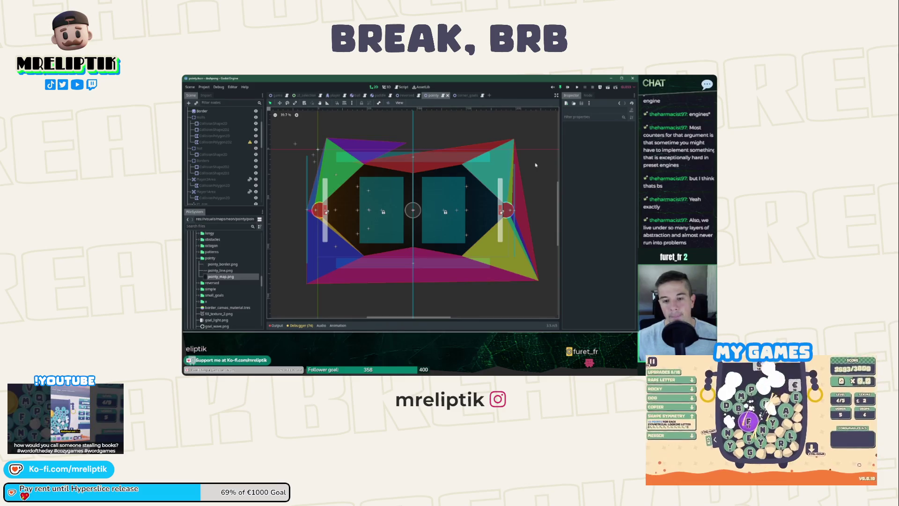
pyautogui.click(323, 158)
pyautogui.moveTo(326, 139); pyautogui.dragTo(303, 135)
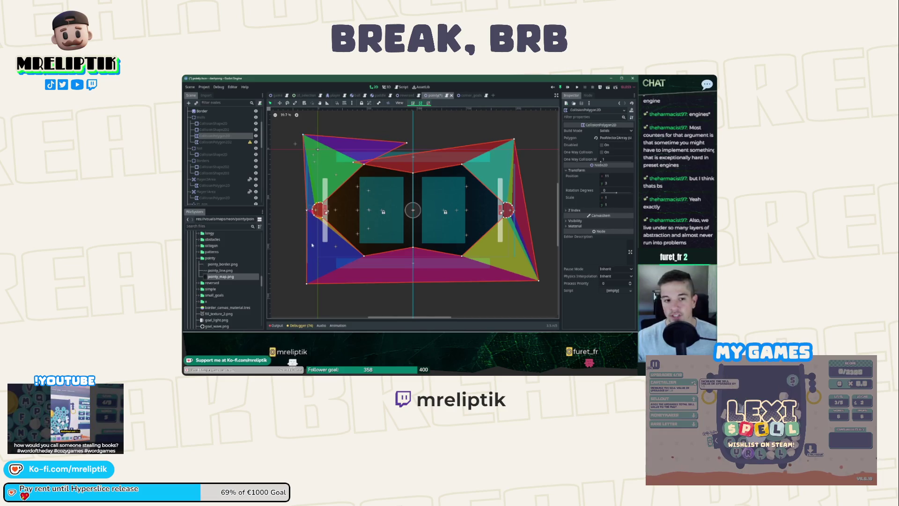
pyautogui.moveTo(306, 287); pyautogui.dragTo(291, 288)
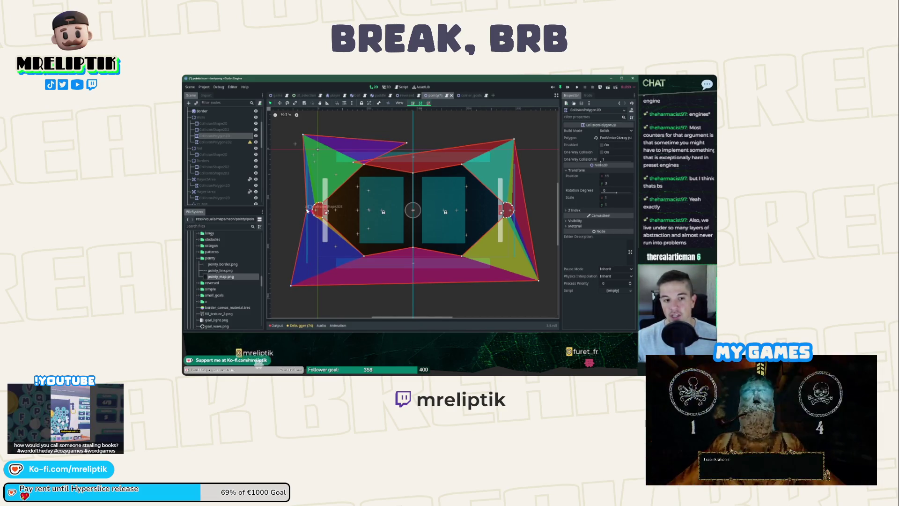
pyautogui.moveTo(303, 136); pyautogui.dragTo(296, 131)
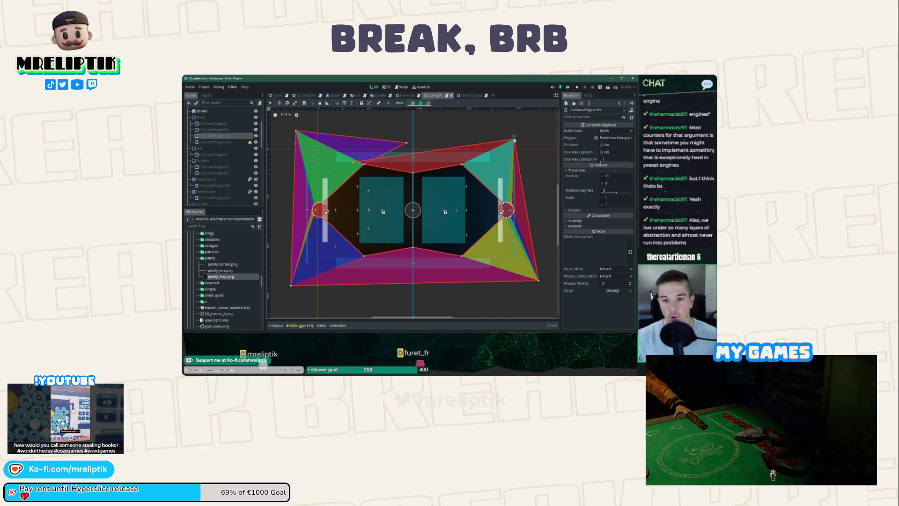
pyautogui.click(530, 156)
pyautogui.hotkey('ctrl', 's')
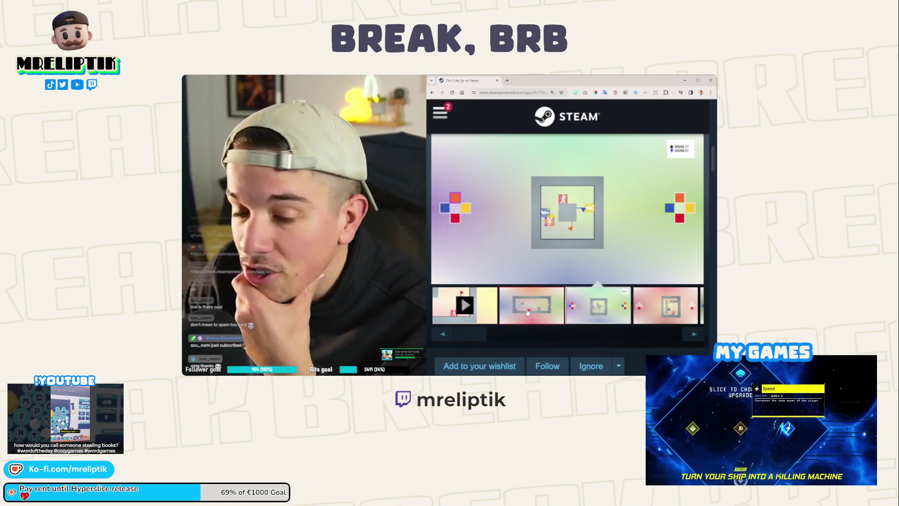
pyautogui.click(527, 312)
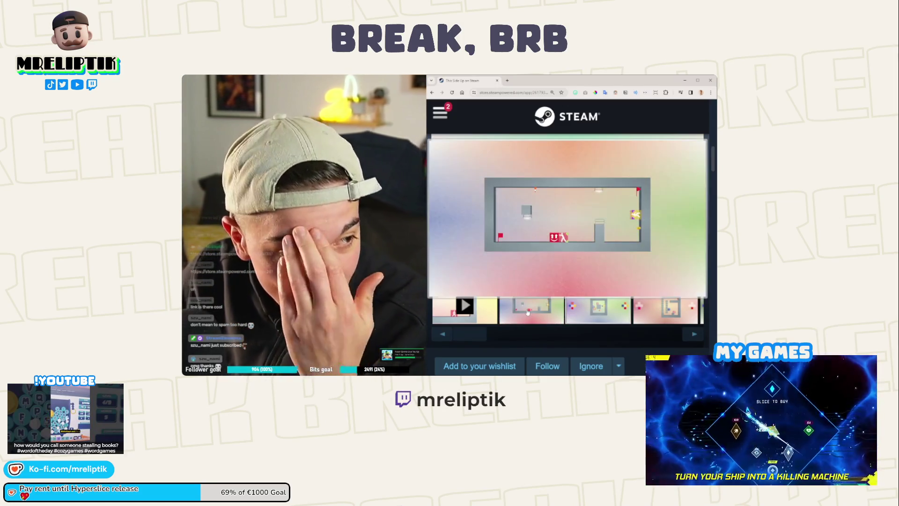